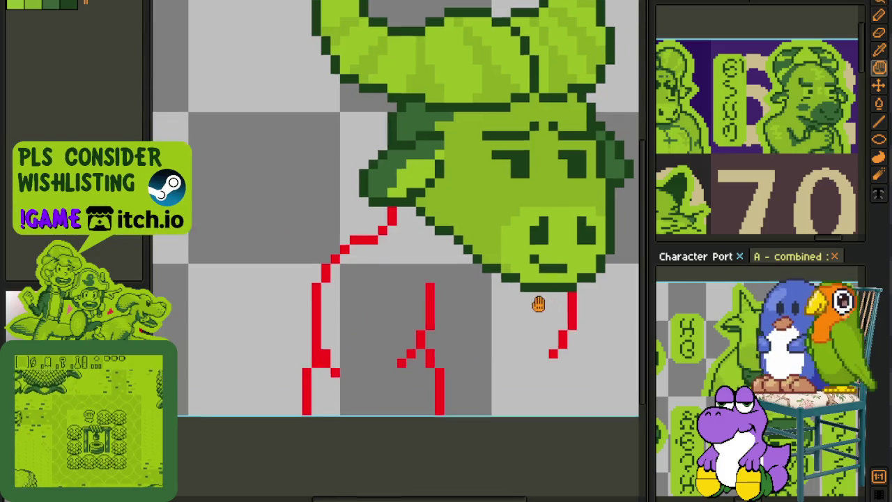
Draw the red right hoodie edge down the bull's bust to the canvas bottom.
scroll(514, 269, "up", 1)
key("e")
scroll(494, 260, "up", 1)
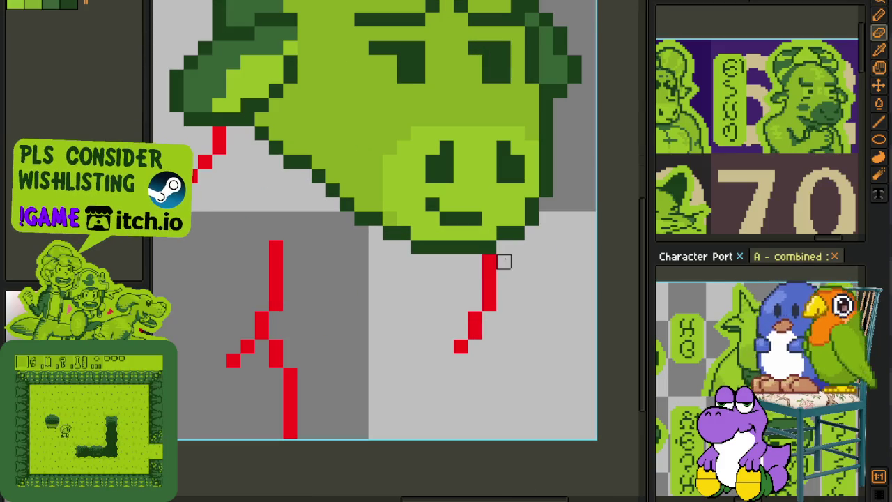
key("b")
left_click_drag(531, 248, 560, 408)
left_click(545, 332)
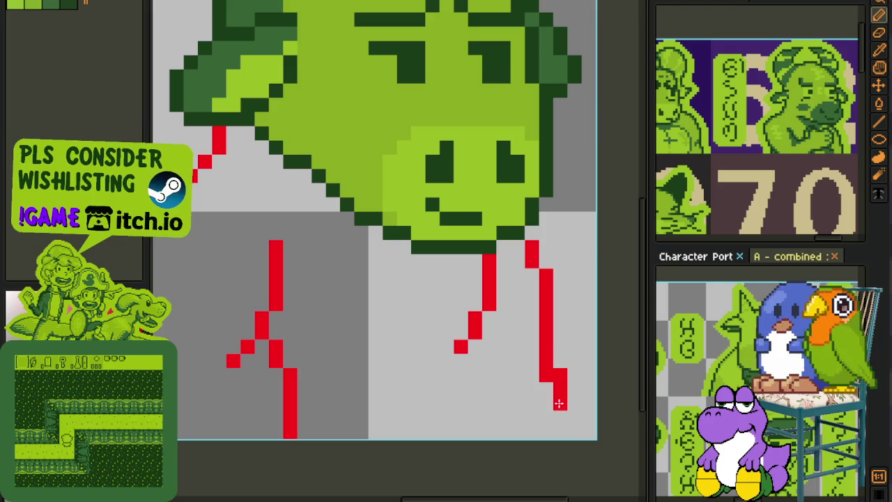
left_click_drag(558, 355, 560, 433)
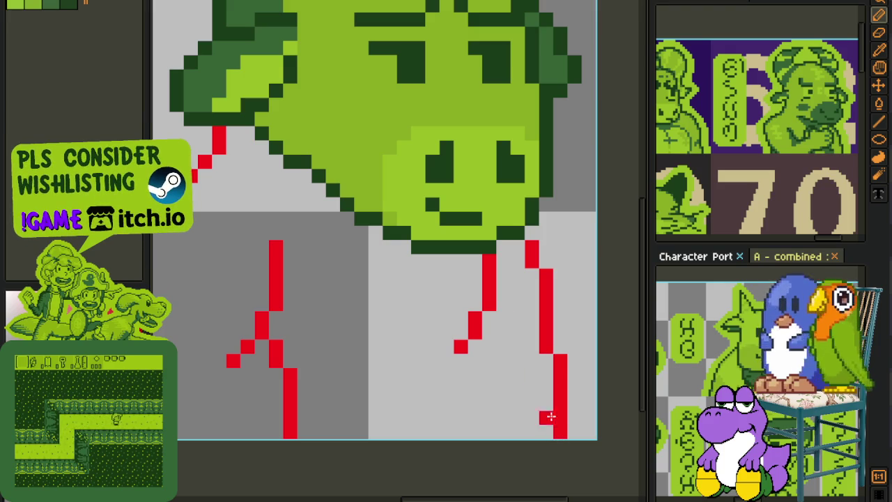
left_click_drag(488, 257, 460, 346)
Add an inner red fold line up from the bottom and save the sprite.
scroll(492, 371, "down", 3)
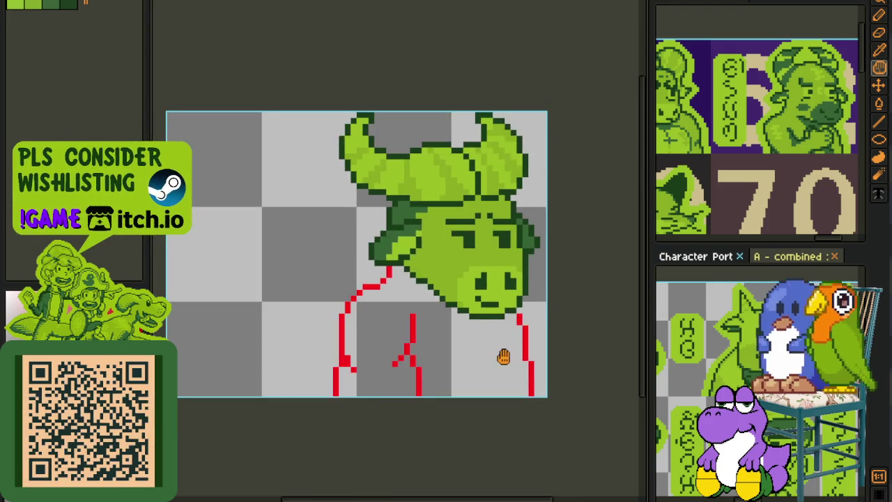
scroll(532, 356, "up", 1)
scroll(536, 378, "up", 1)
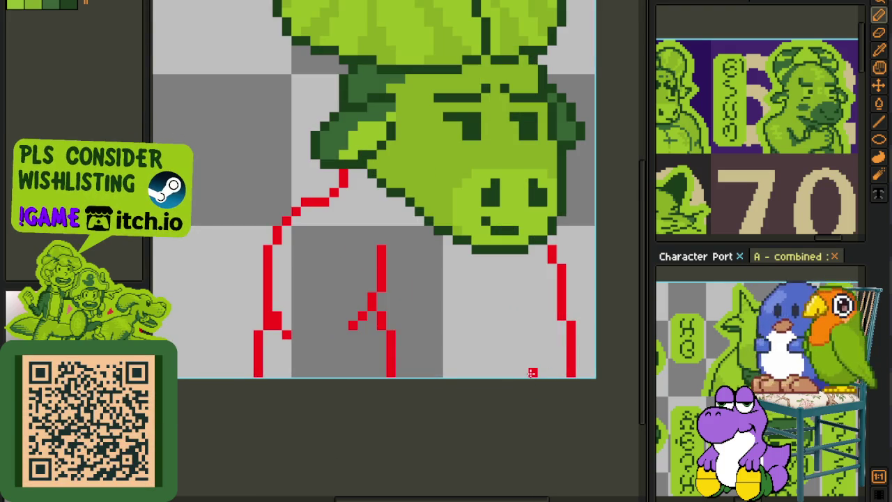
left_click_drag(532, 373, 539, 309)
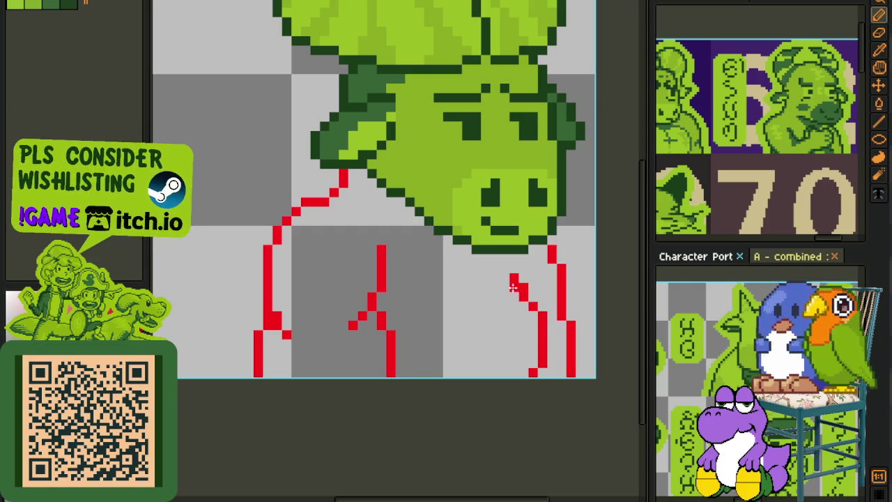
key("ctrl+s")
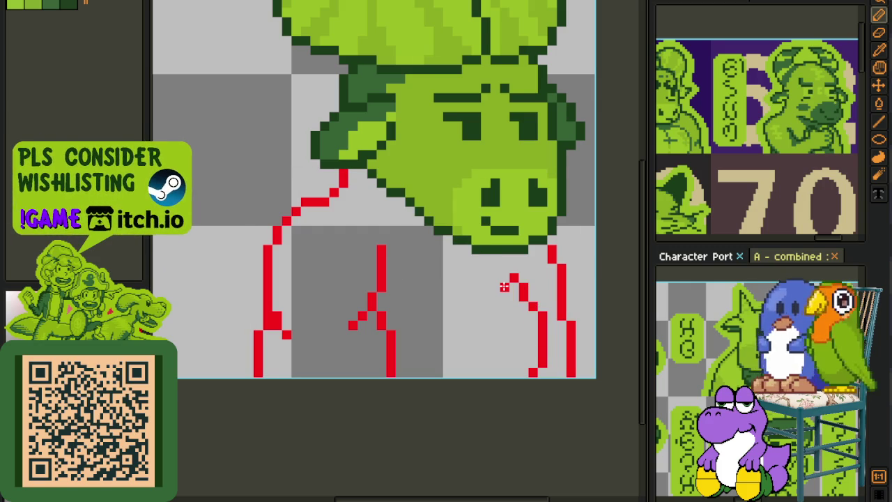
Pan to check the red lines below the face, then show the layer timeline.
left_click_drag(503, 285, 425, 275)
scroll(425, 272, "up", 2)
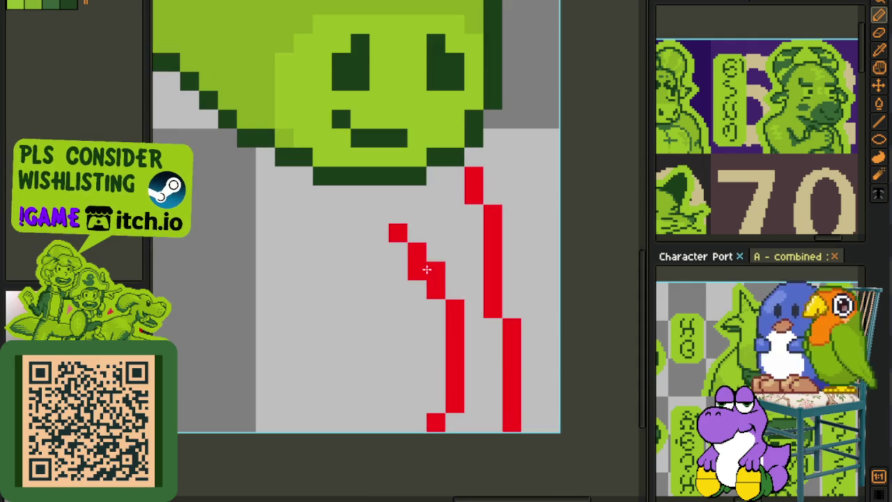
scroll(414, 275, "down", 3)
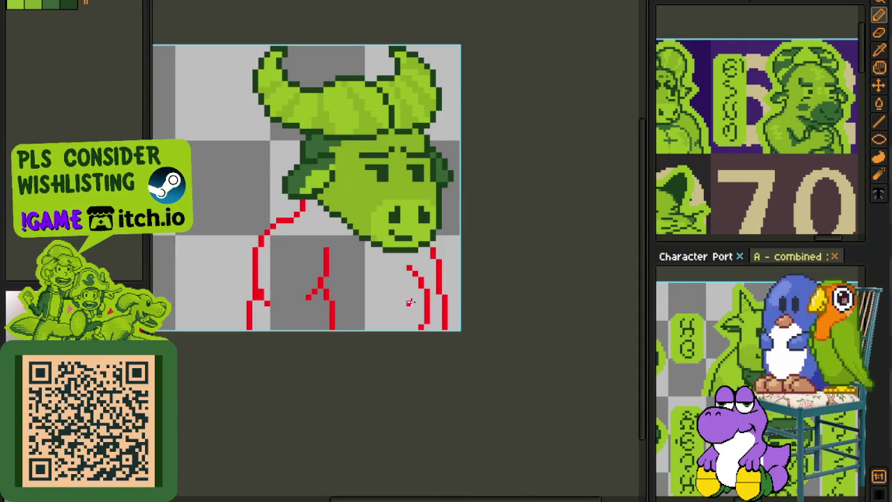
scroll(422, 298, "up", 1)
scroll(422, 299, "up", 1)
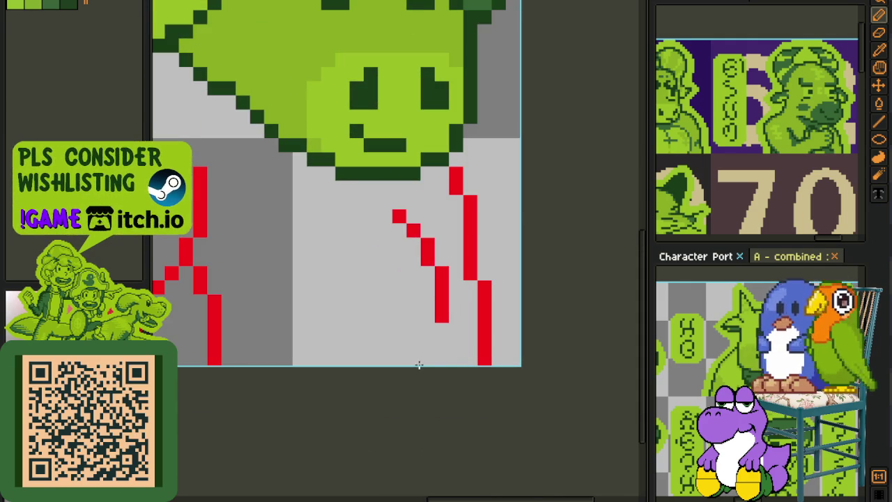
scroll(439, 268, "down", 1)
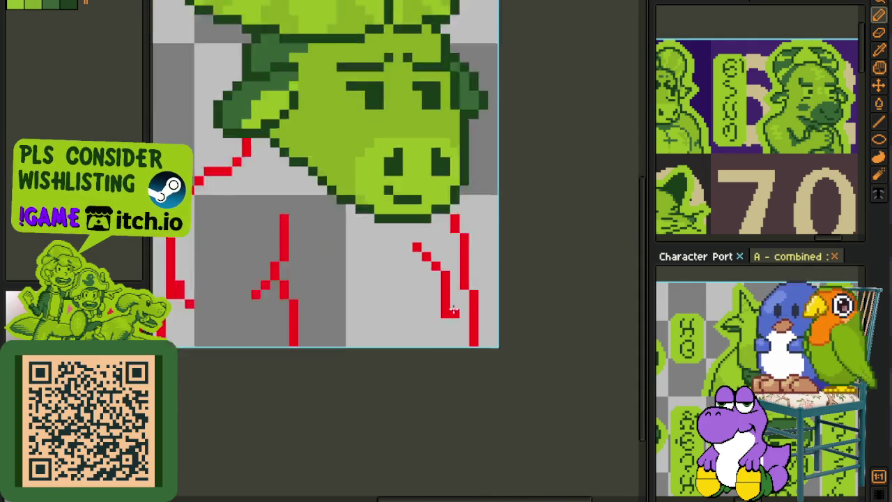
scroll(453, 282, "down", 1)
scroll(454, 286, "down", 1)
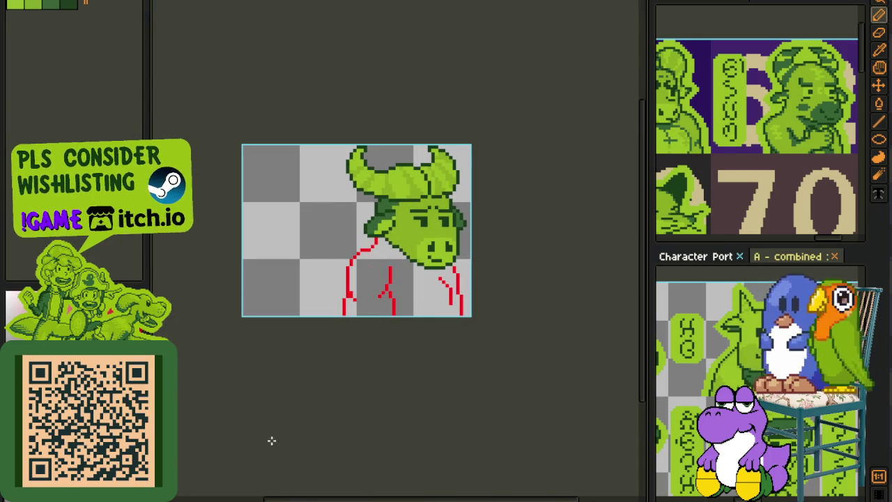
key("Tab")
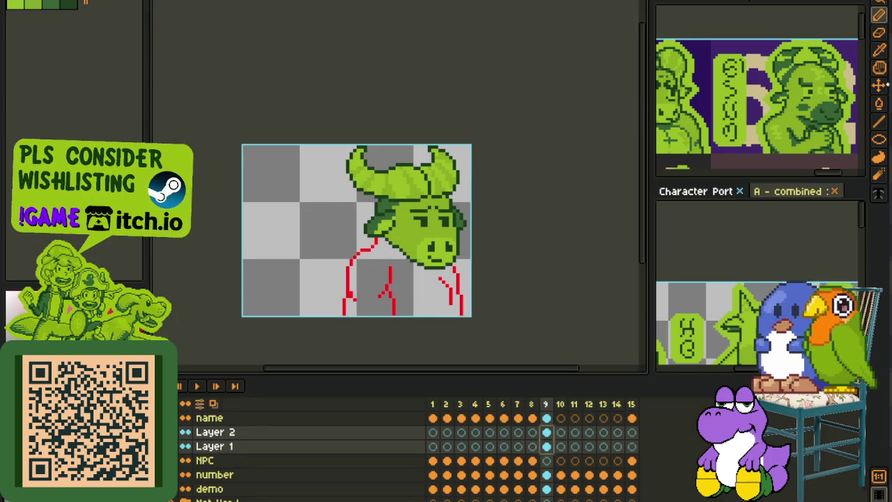
left_click(879, 84)
scroll(418, 261, "up", 1)
scroll(418, 260, "up", 1)
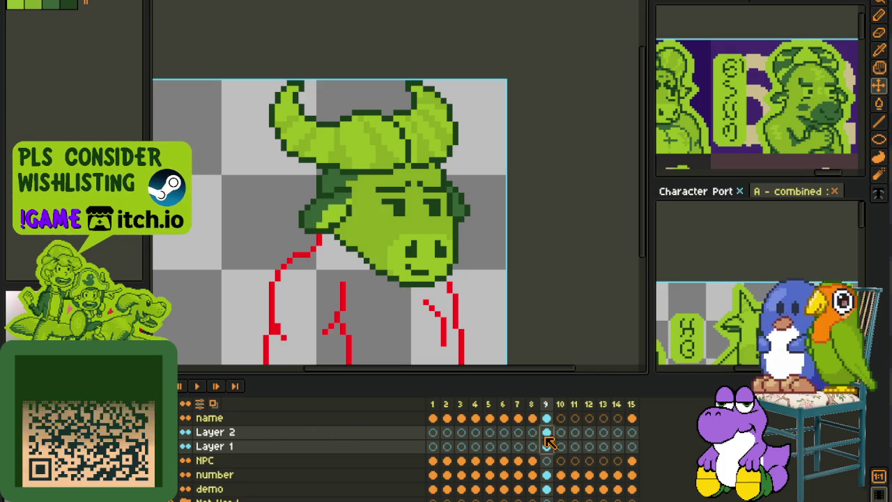
scroll(474, 292, "down", 1)
scroll(456, 314, "up", 2)
scroll(492, 324, "down", 1)
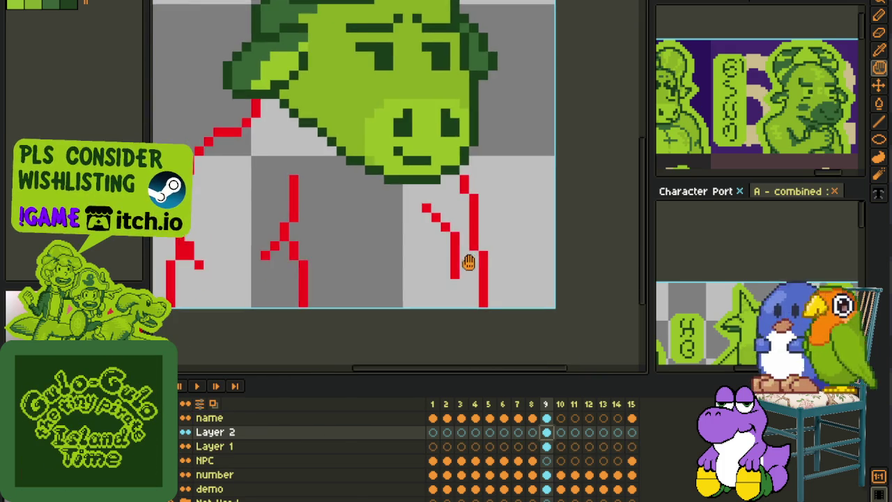
key("b")
scroll(476, 248, "up", 2)
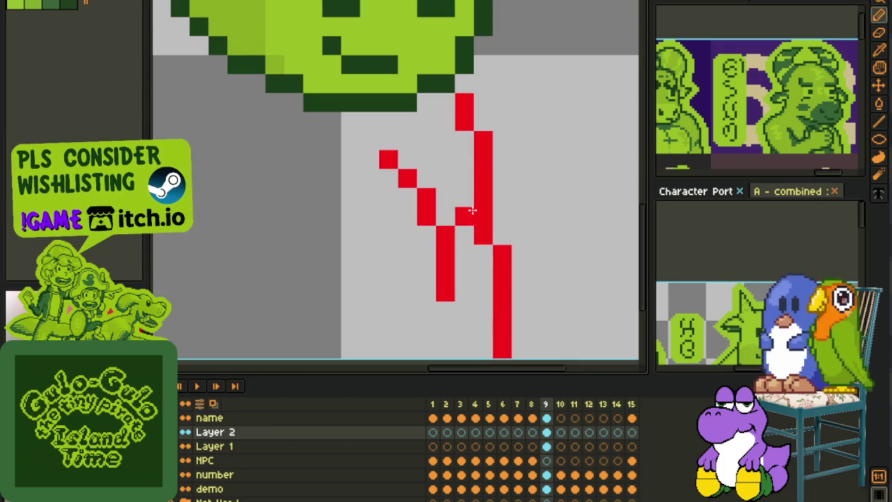
scroll(467, 213, "down", 3)
key("ctrl+s")
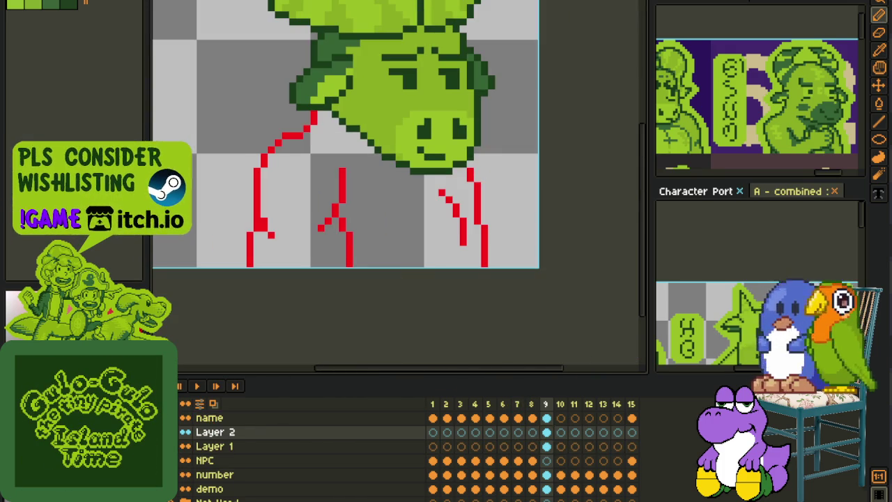
key("Delete")
key("ctrl+z")
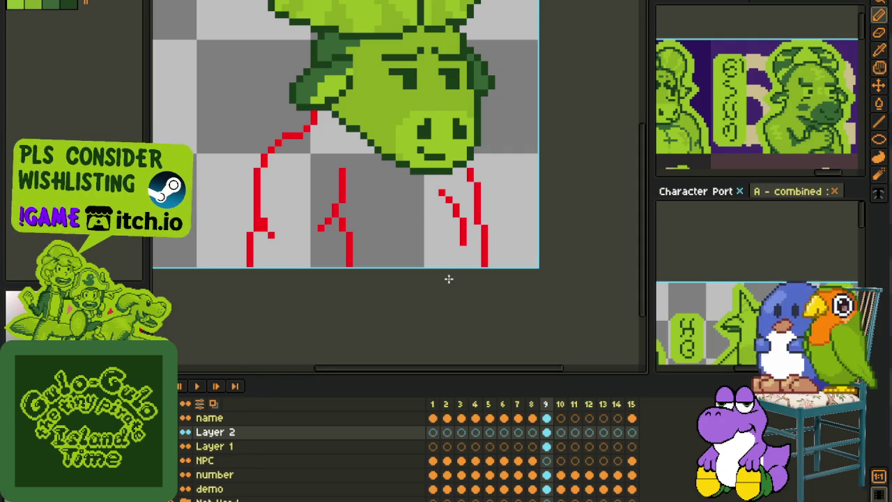
key("Delete")
key("ctrl+z")
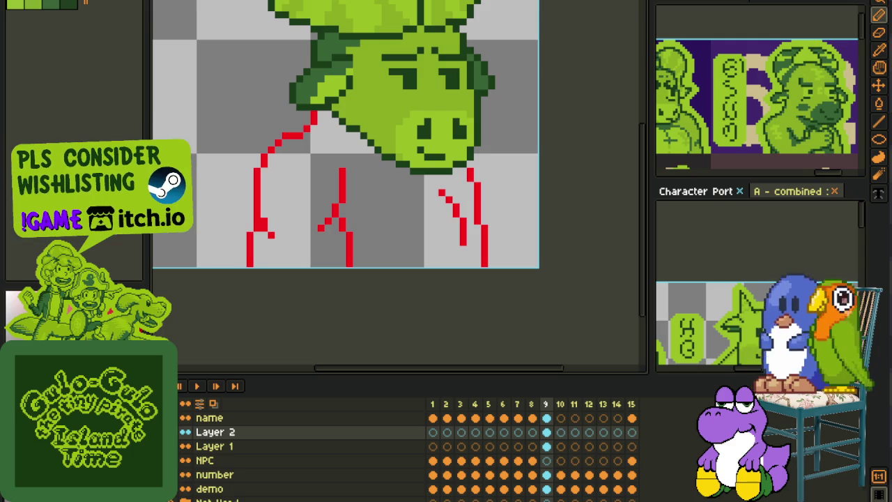
Hide the timeline and extend the inner red line downward.
scroll(454, 241, "up", 3)
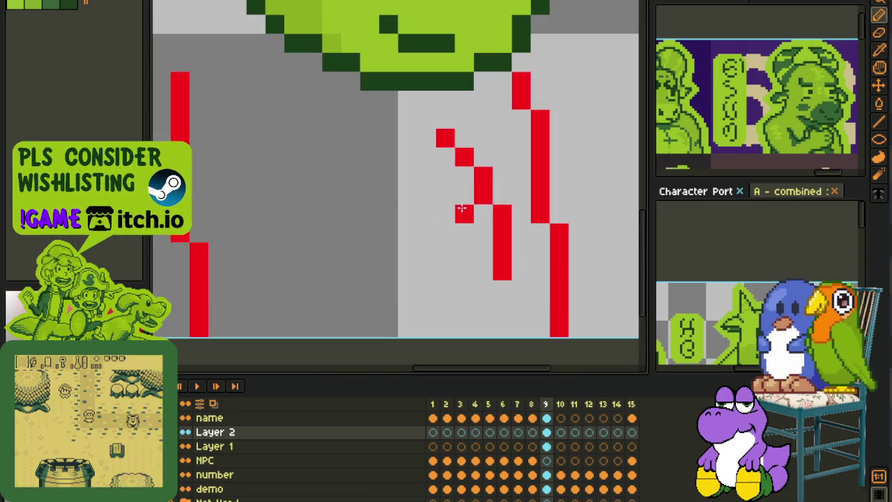
key("Tab")
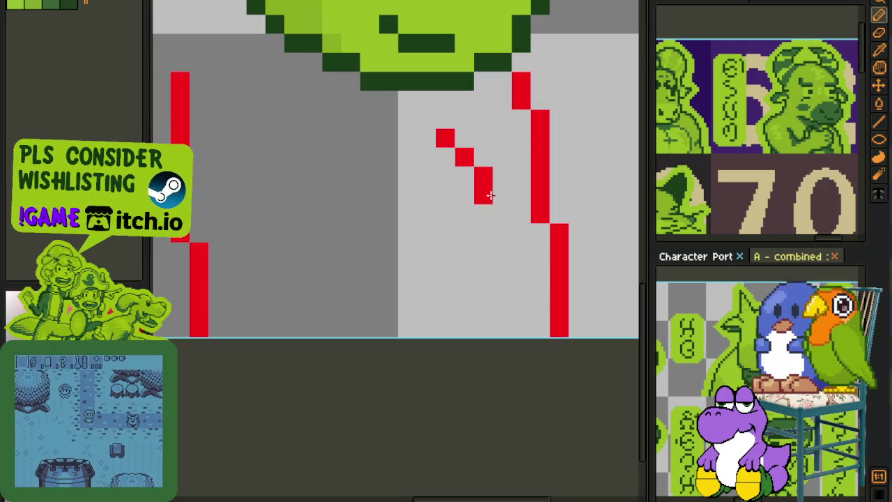
left_click_drag(482, 195, 482, 255)
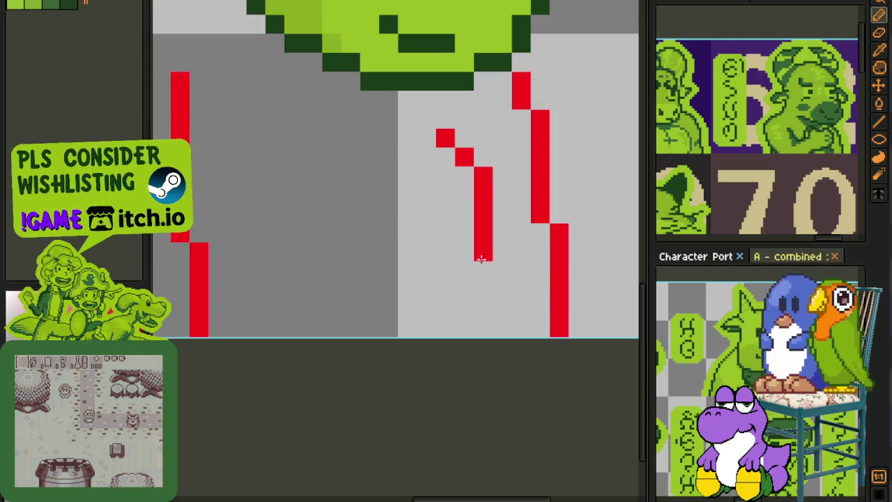
Raise the inner column's top diagonal and try stepping pixels down-left, then erase them.
left_click(463, 138)
left_click(445, 119)
left_click(500, 251)
right_click(501, 251)
left_click(464, 270)
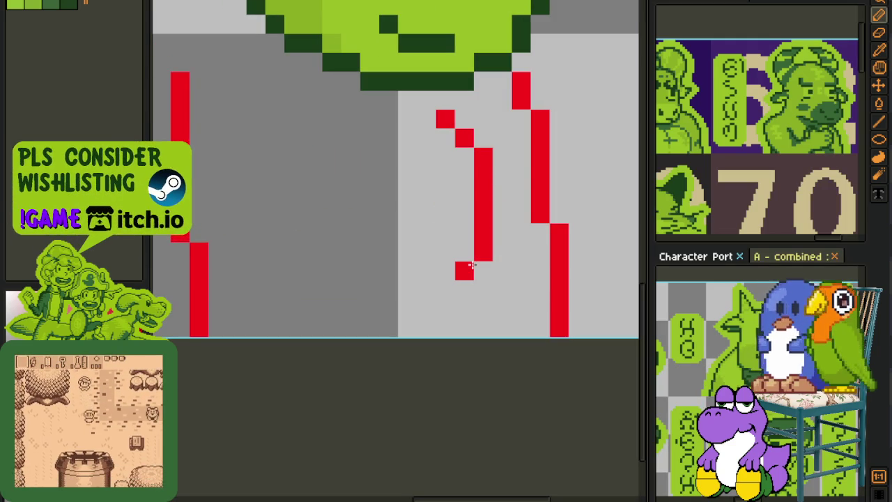
right_click(483, 252)
right_click(464, 270)
left_click(464, 251)
left_click(445, 270)
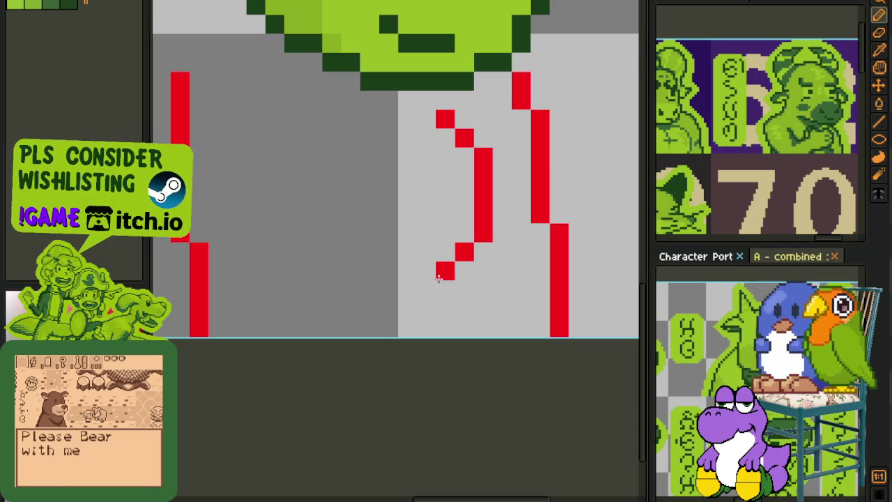
right_click(445, 270)
right_click(463, 251)
Trim the bottom of the inner red line shorter.
scroll(472, 253, "down", 3)
scroll(508, 257, "up", 2)
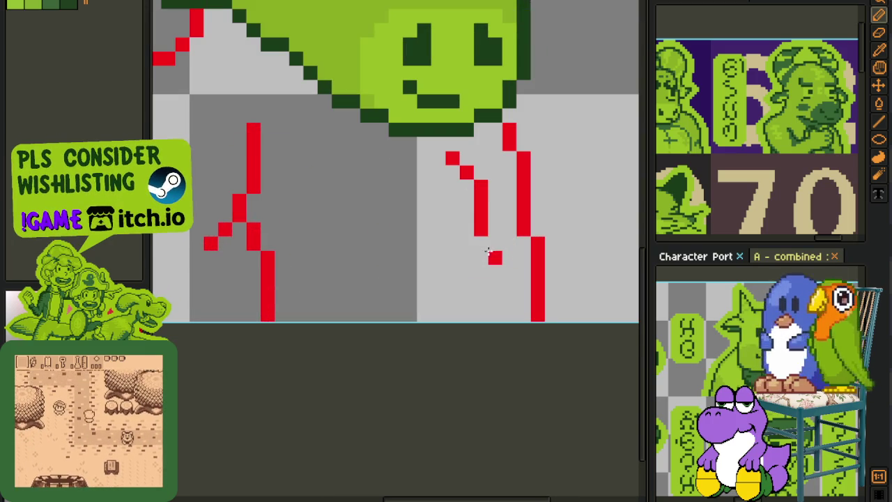
left_click(481, 256)
right_click(481, 257)
left_click(480, 243)
right_click(481, 242)
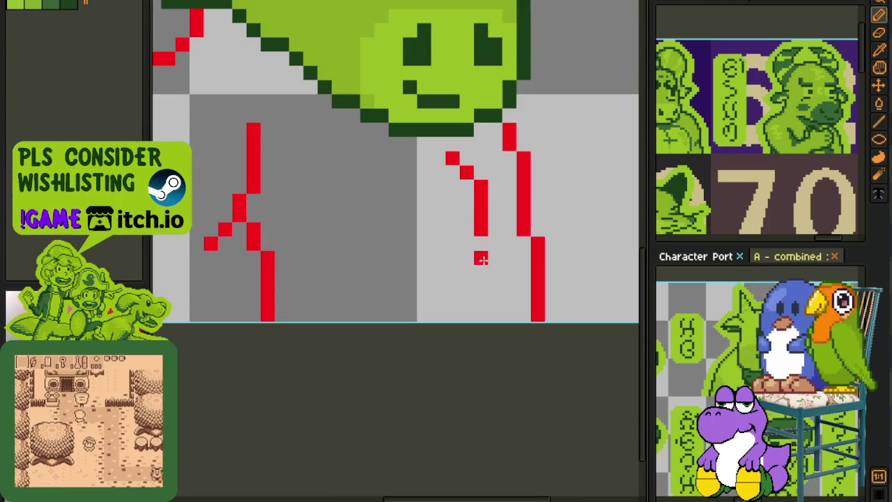
right_click(481, 229)
right_click(481, 214)
Redraw the inner red line down into a hook curving left at the bottom.
left_click_drag(496, 218, 493, 294)
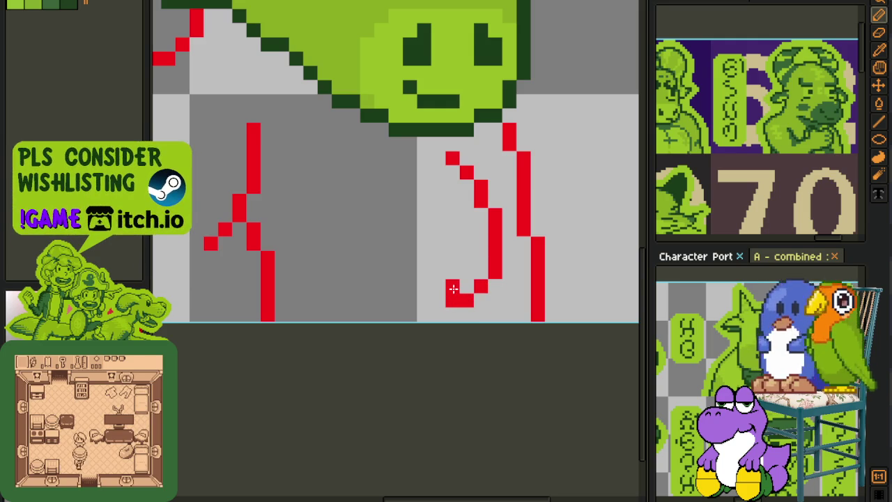
right_click(453, 287)
left_click(439, 285)
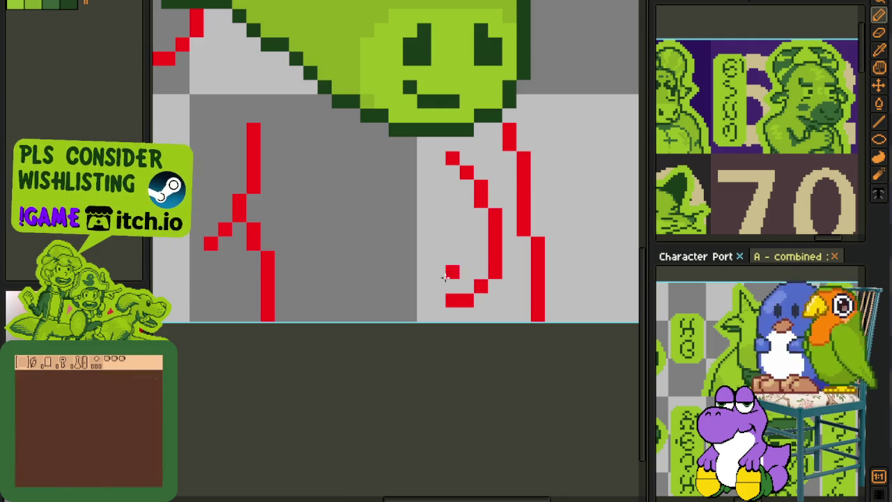
scroll(445, 277, "down", 3)
scroll(716, 197, "down", 2)
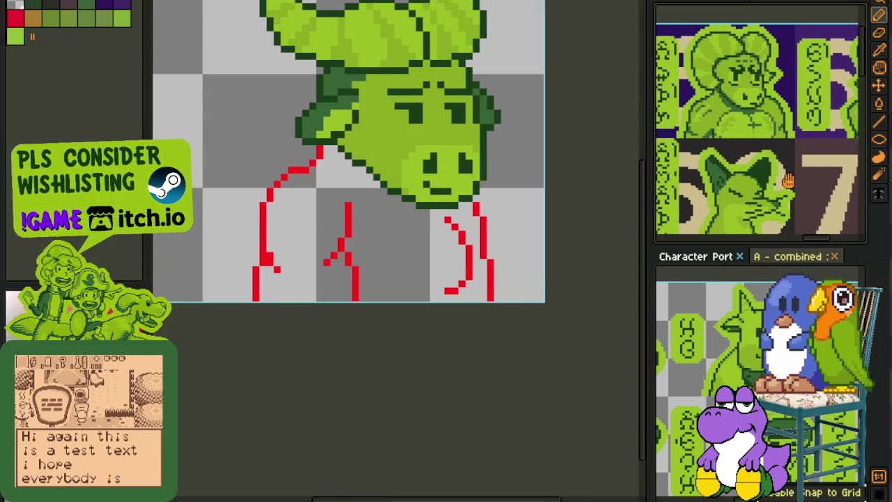
scroll(725, 192, "down", 2)
scroll(732, 185, "down", 2)
scroll(737, 179, "down", 2)
scroll(738, 180, "up", 5)
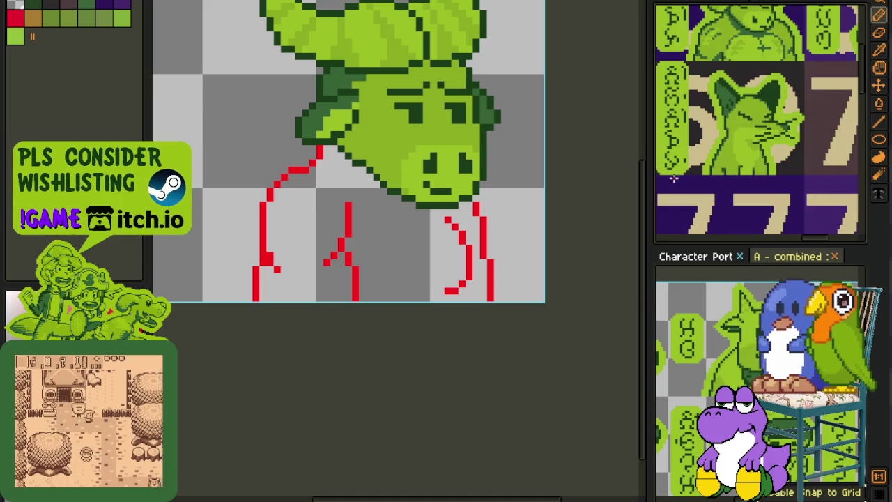
scroll(746, 142, "up", 2)
scroll(745, 142, "up", 1)
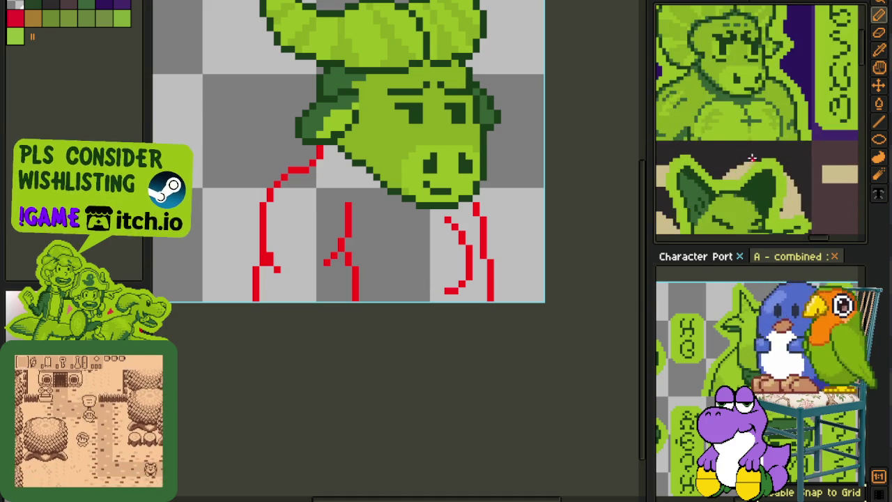
scroll(745, 142, "up", 1)
scroll(433, 240, "up", 2)
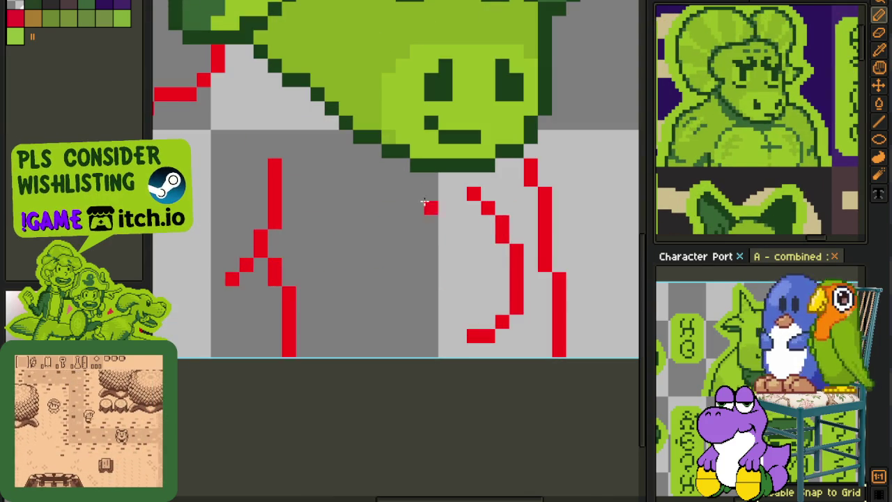
scroll(309, 243, "down", 2)
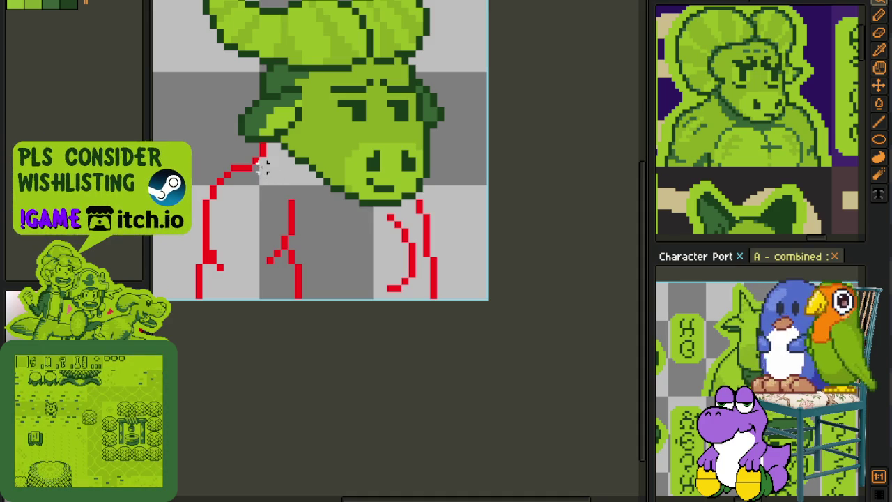
Try selecting the middle red strokes below the head, then undo and deselect.
left_click(268, 152, "shift")
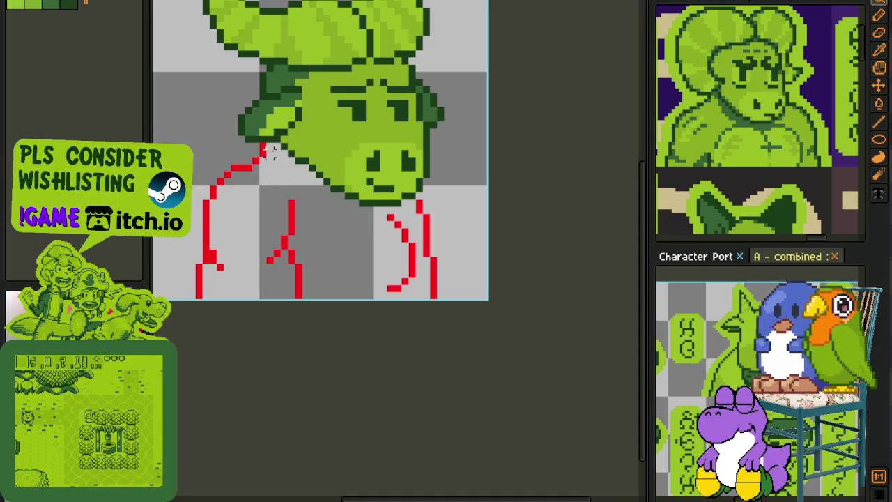
left_click_drag(246, 146, 352, 301)
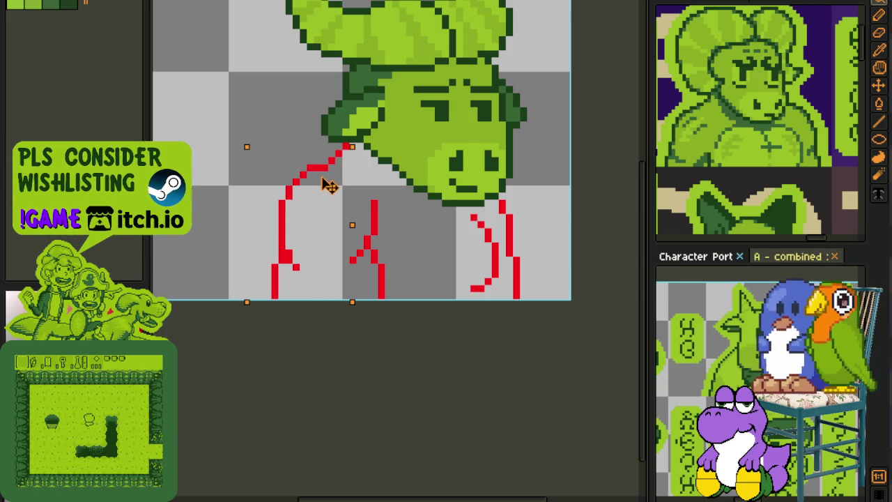
key("ctrl+z")
key("ctrl+d")
Add a red pixel to the middle stroke below the head.
scroll(387, 232, "right", 2)
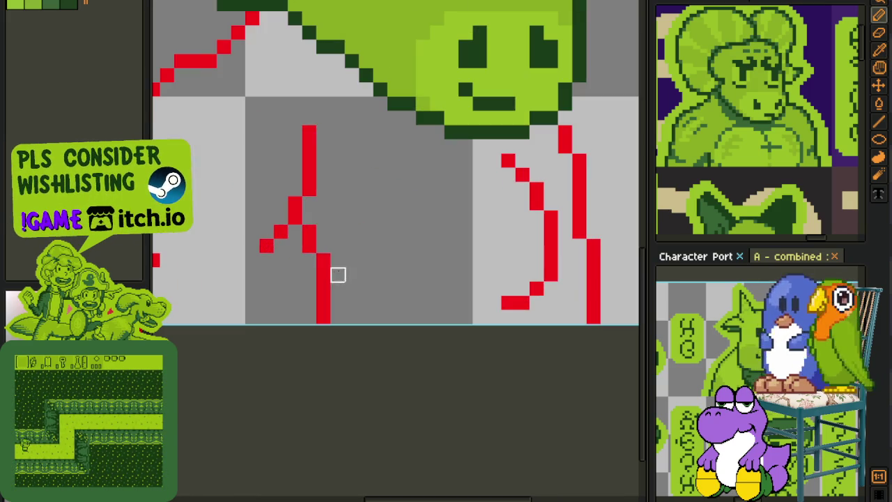
scroll(352, 256, "up", 3)
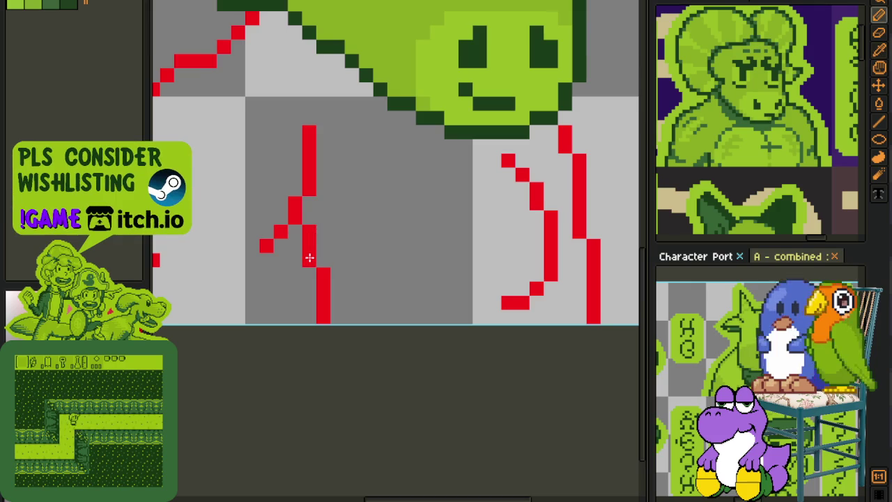
left_click(308, 258)
scroll(284, 256, "left", 5)
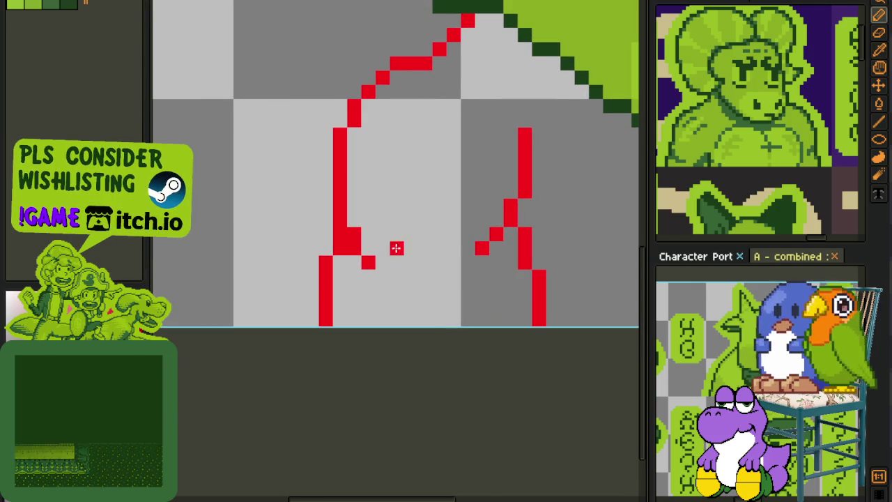
scroll(396, 247, "down", 3)
scroll(525, 258, "right", 2)
scroll(404, 239, "up", 1)
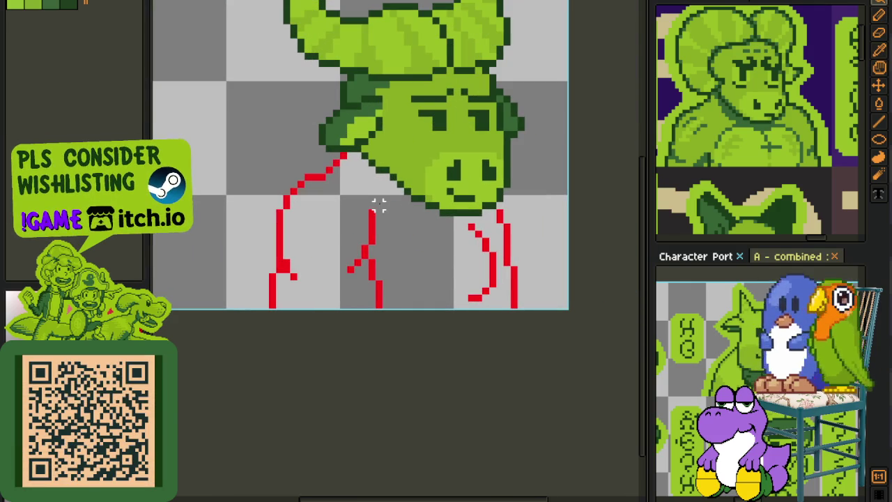
Lasso the middle red strokes and remove the stray red block under the left line.
key("q")
left_click_drag(338, 202, 445, 206)
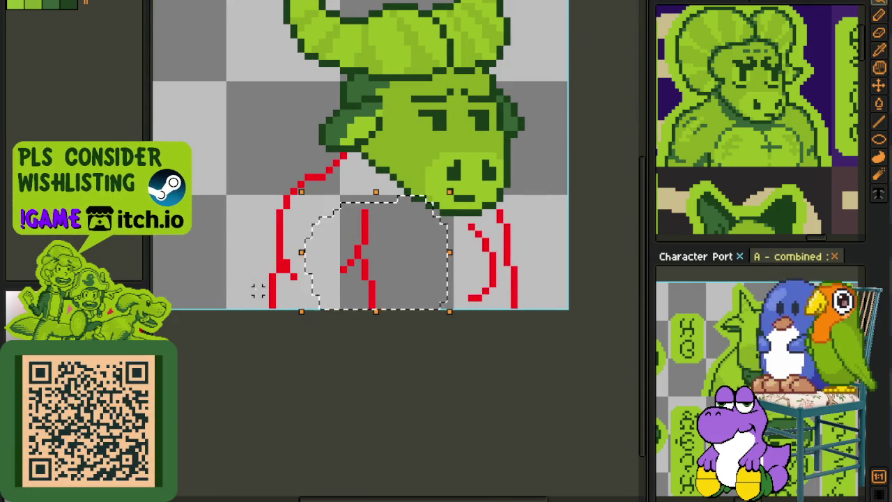
scroll(279, 295, "up", 2)
left_click_drag(245, 268, 245, 348)
key("ctrl+z")
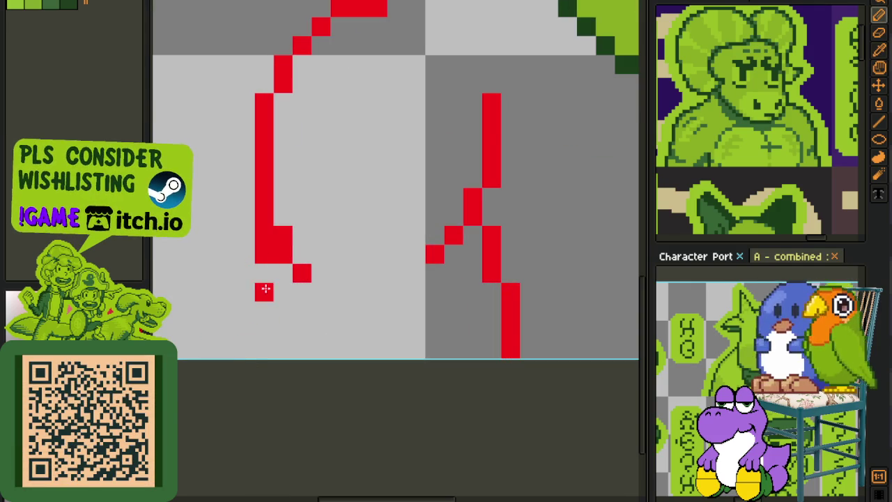
Clean the left stroke's foot and extend the left line straight down to the bottom.
left_click_drag(257, 255, 260, 232)
left_click_drag(245, 330, 245, 341)
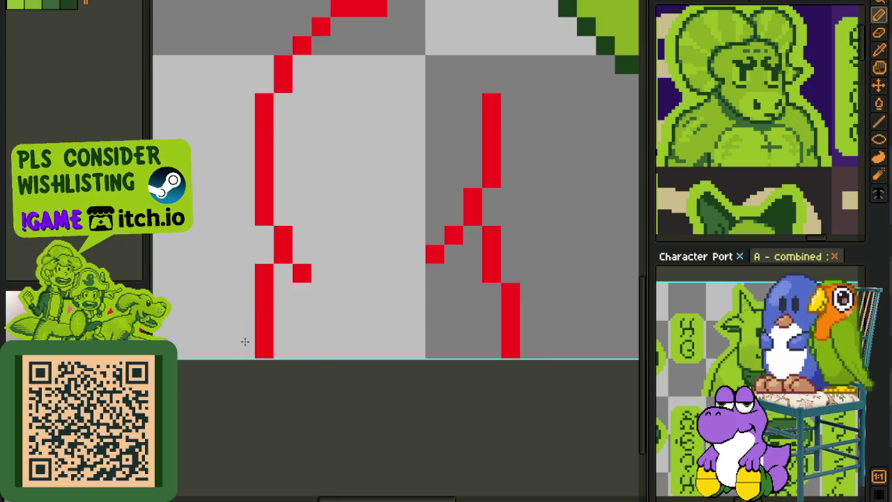
scroll(247, 335, "down", 3)
scroll(354, 281, "up", 2)
scroll(405, 279, "down", 2)
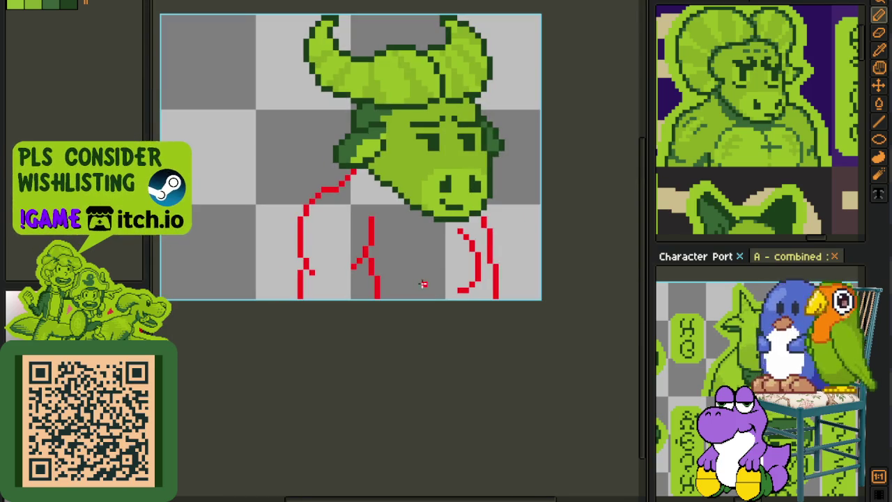
Erase the right stroke's lower curve and shift its pixels to straighten it.
scroll(423, 283, "up", 2)
key("e")
mouse_move(460, 286)
left_mouse_down()
mouse_move(446, 299)
mouse_move(460, 322)
left_mouse_up()
key("b")
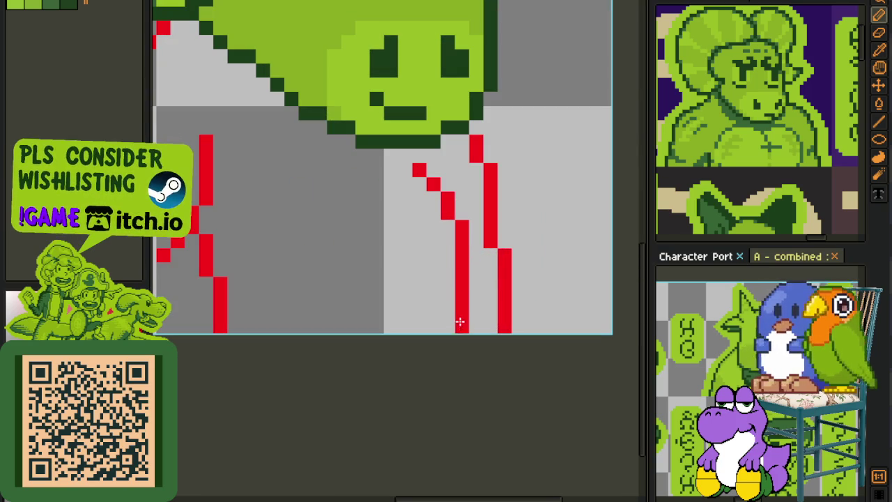
right_click(444, 198)
left_click(434, 198)
right_click(458, 325)
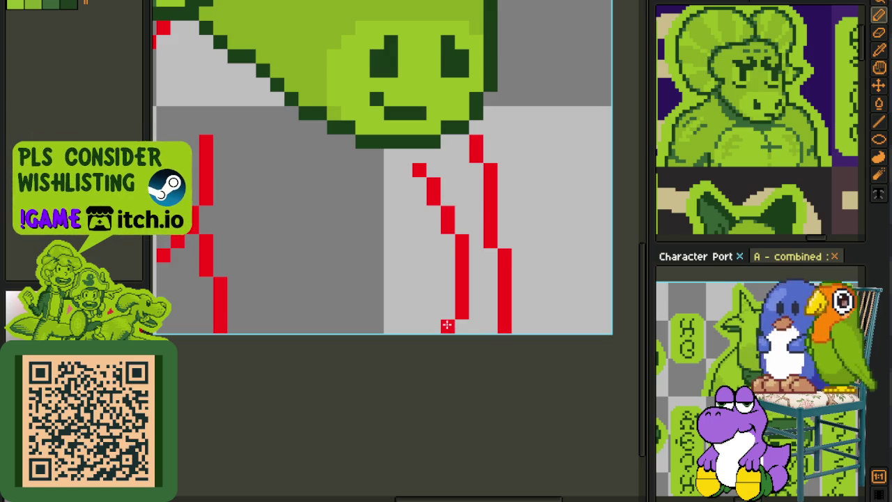
Save the sprite with the straightened line.
scroll(447, 326, "down", 3)
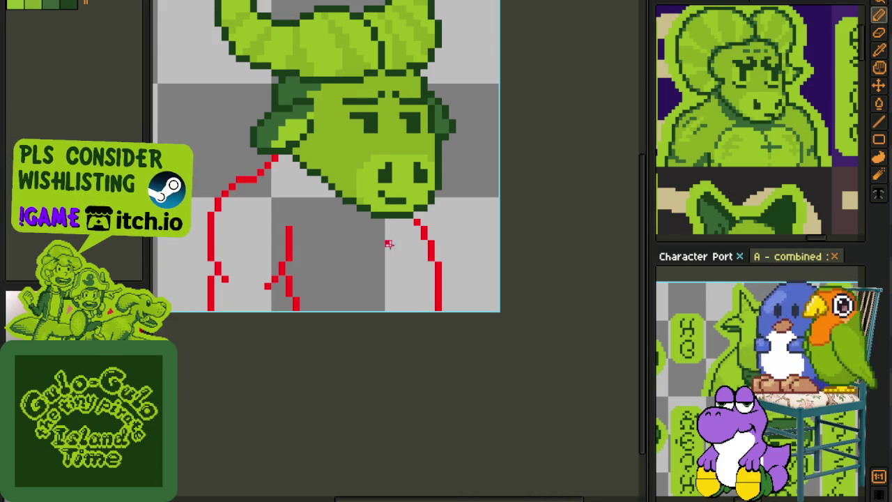
scroll(400, 241, "up", 2)
scroll(417, 247, "down", 1)
key("ctrl+s")
Draw a second red vertical line down from the diagonal beside the chin.
key("space")
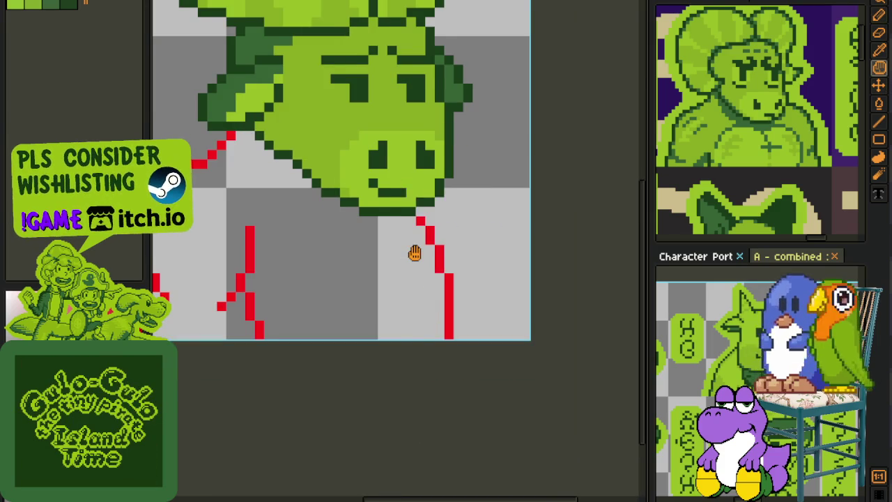
left_click_drag(415, 253, 427, 300)
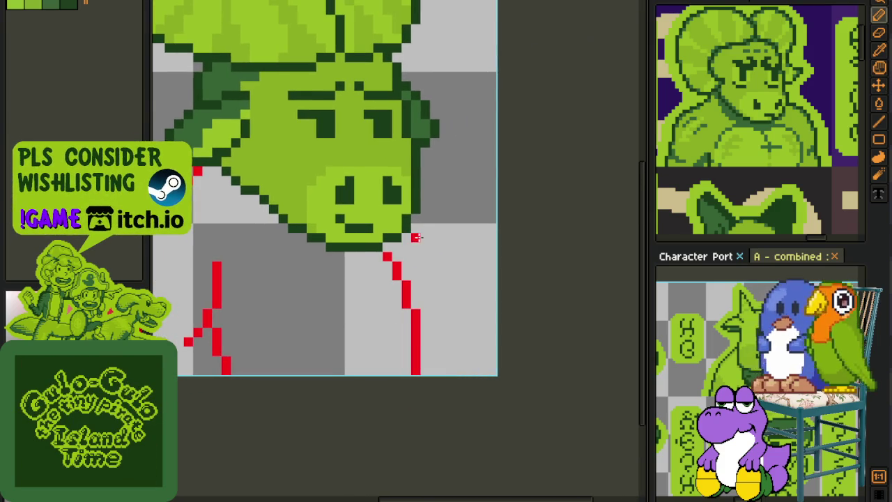
scroll(416, 237, "up", 1)
scroll(416, 223, "down", 1)
left_click_drag(415, 219, 486, 299)
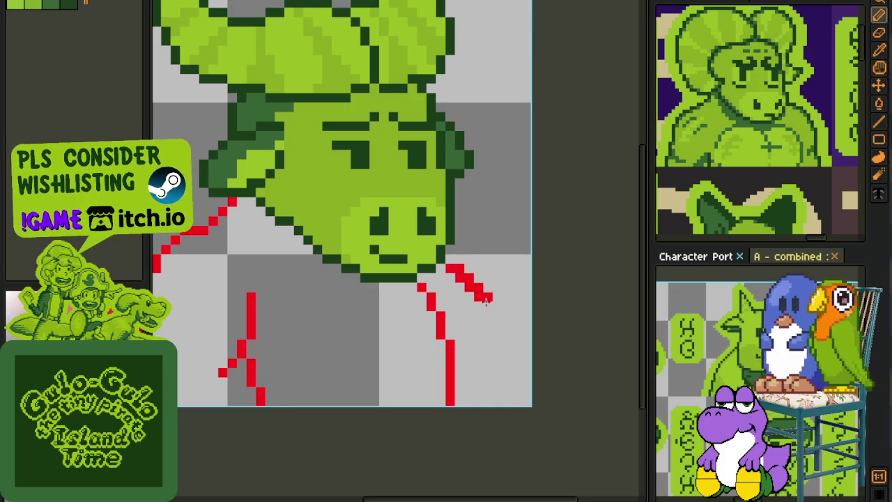
key("ctrl+z")
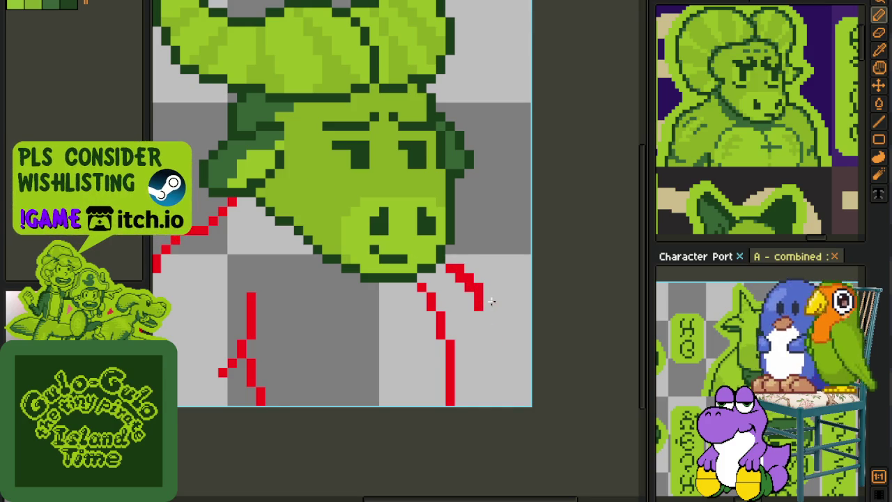
left_click_drag(487, 332, 487, 383)
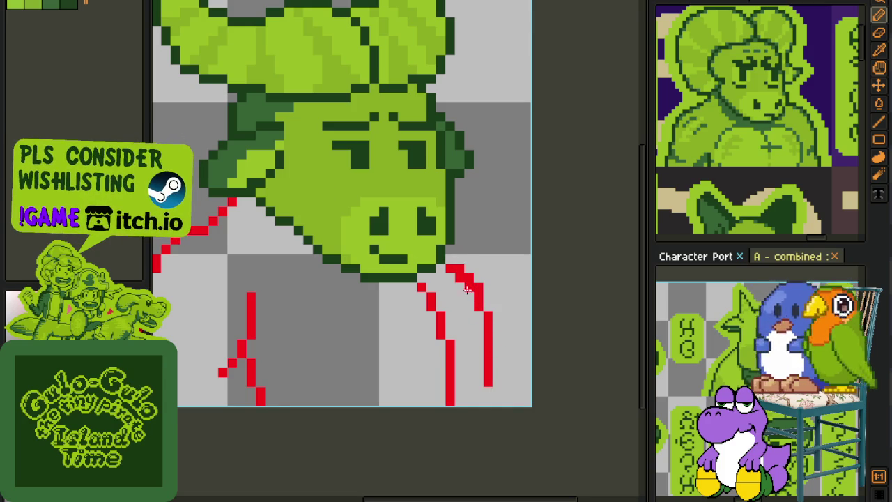
scroll(523, 336, "down", 1)
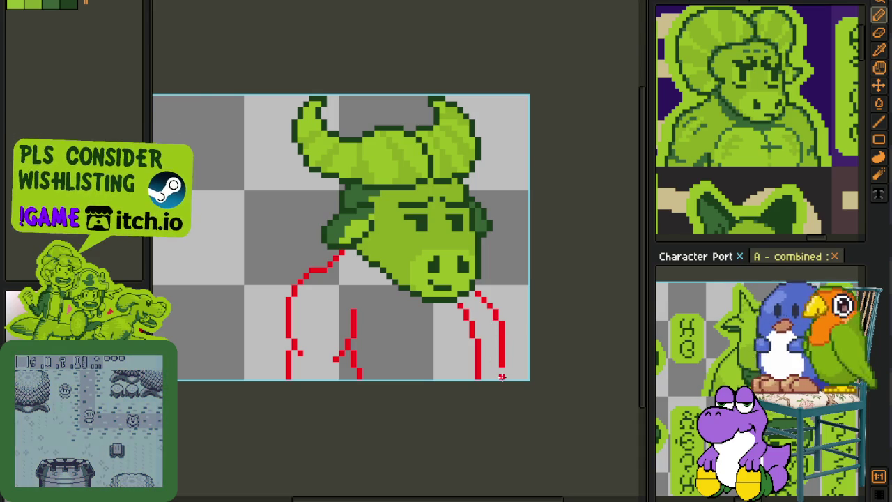
Lasso the right red lines, move them up toward the snout, and tilt them slightly clockwise.
key("i")
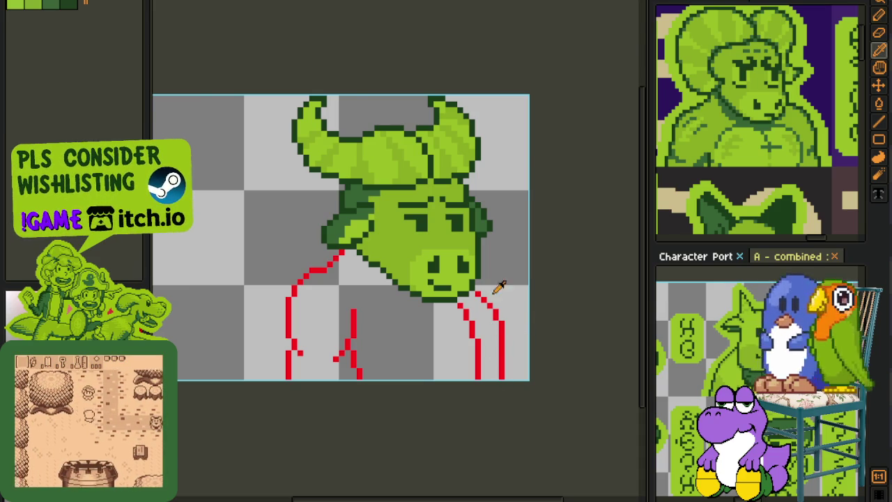
mouse_move(481, 277)
left_mouse_down()
mouse_move(478, 309)
mouse_move(501, 392)
mouse_move(531, 296)
left_mouse_up()
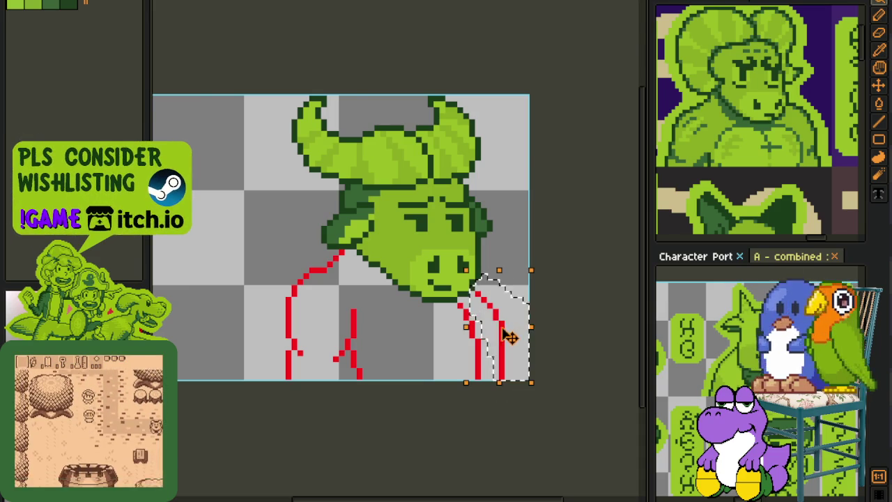
left_click_drag(510, 337, 508, 314)
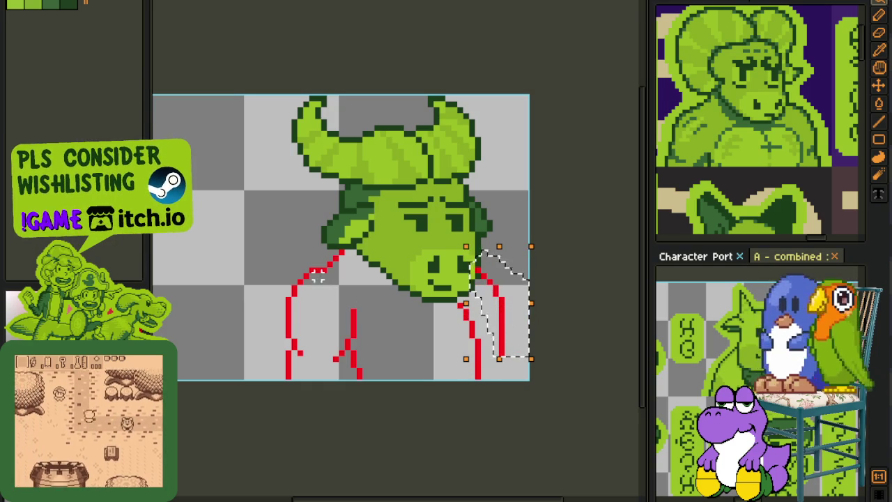
left_click_drag(532, 235, 536, 242)
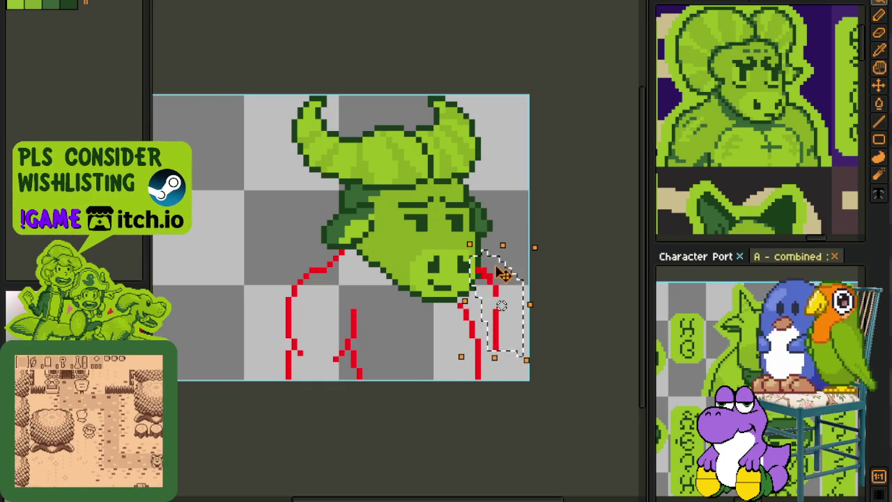
key("Return")
Start erasing along the left red stroke with the Eraser.
key("e")
scroll(500, 261, "up", 3)
scroll(478, 289, "down", 2)
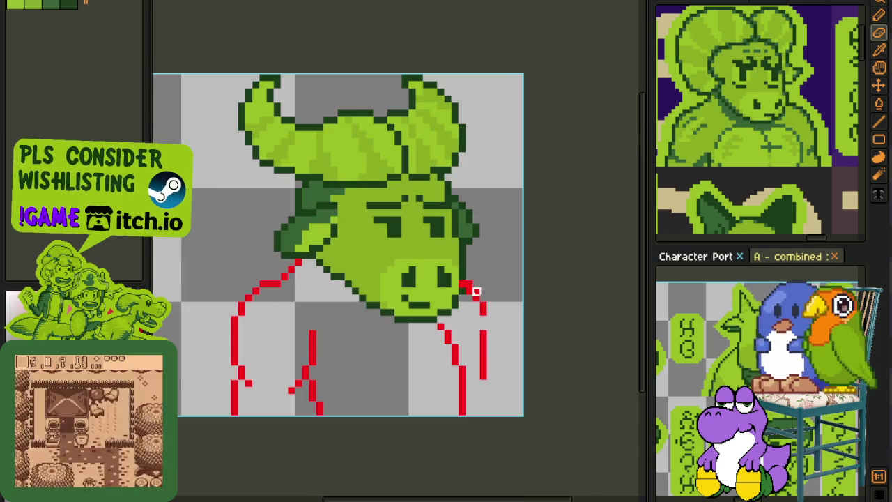
left_click(268, 284)
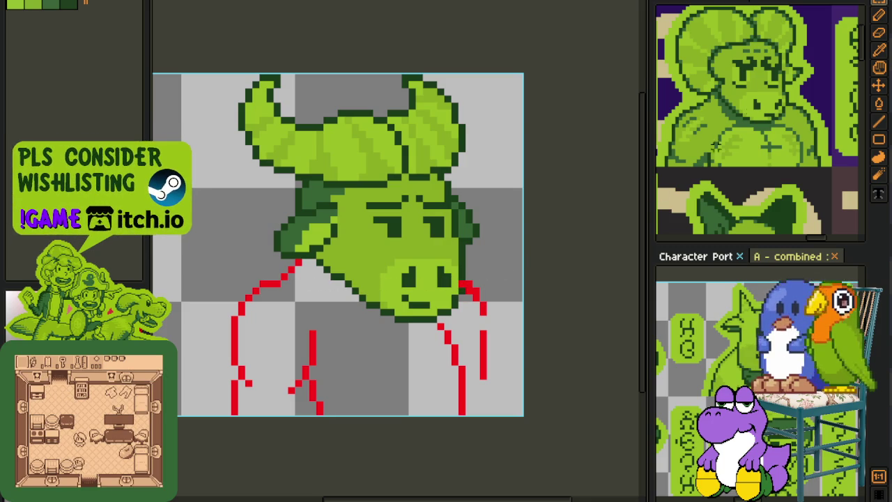
scroll(715, 145, "up", 3)
Shift the red lines right of the snout up one pixel.
scroll(845, 94, "up", 2)
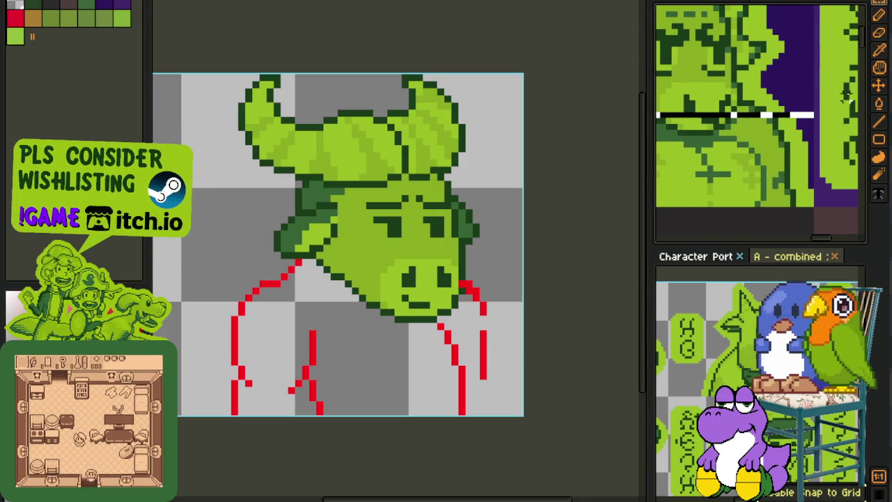
scroll(487, 244, "up", 2)
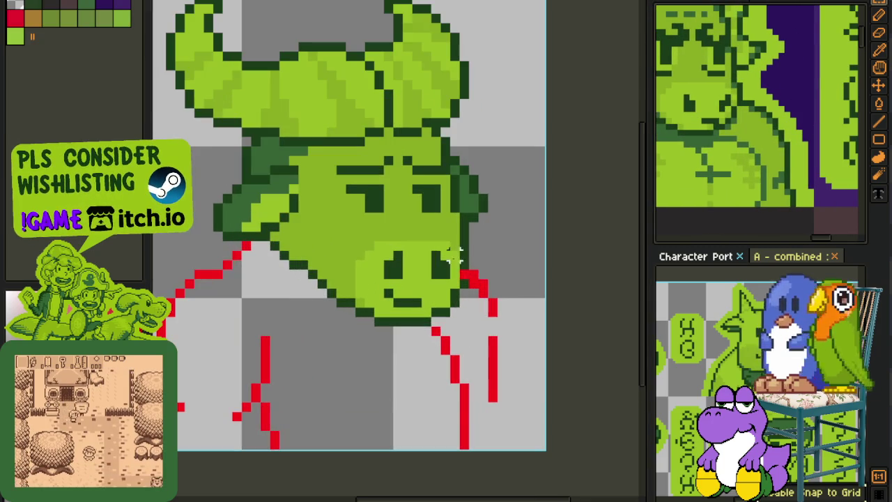
left_click_drag(454, 252, 546, 322)
key("Up")
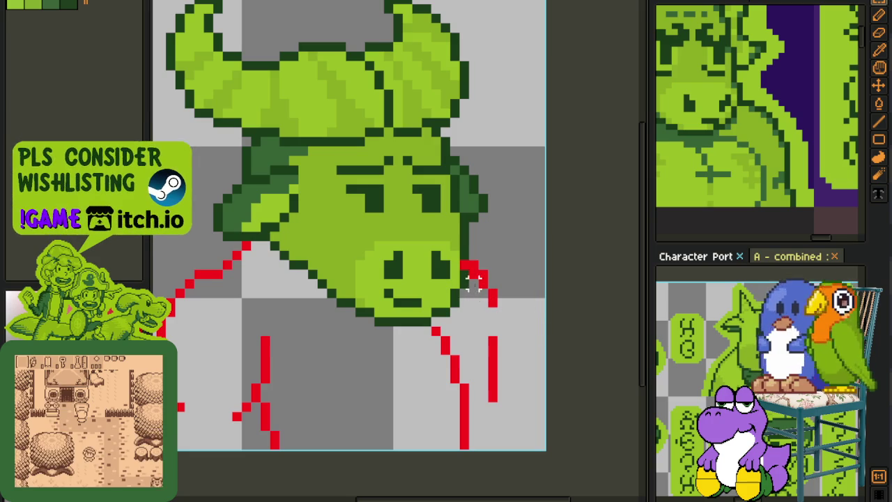
key("b")
Redraw the right red outline so it extends to the canvas bottom.
scroll(497, 308, "down", 1)
scroll(501, 298, "up", 1)
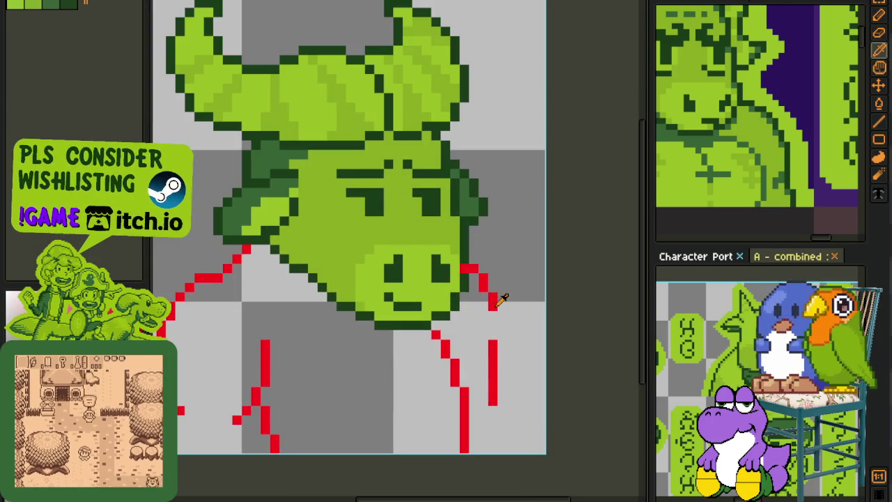
key("p")
left_click_drag(501, 321, 498, 363)
scroll(494, 210, "down", 3)
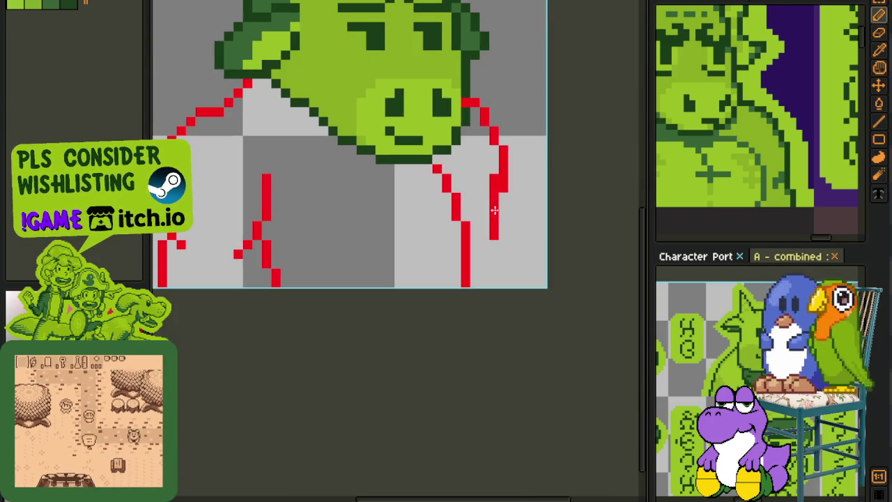
left_click_drag(499, 179, 493, 240)
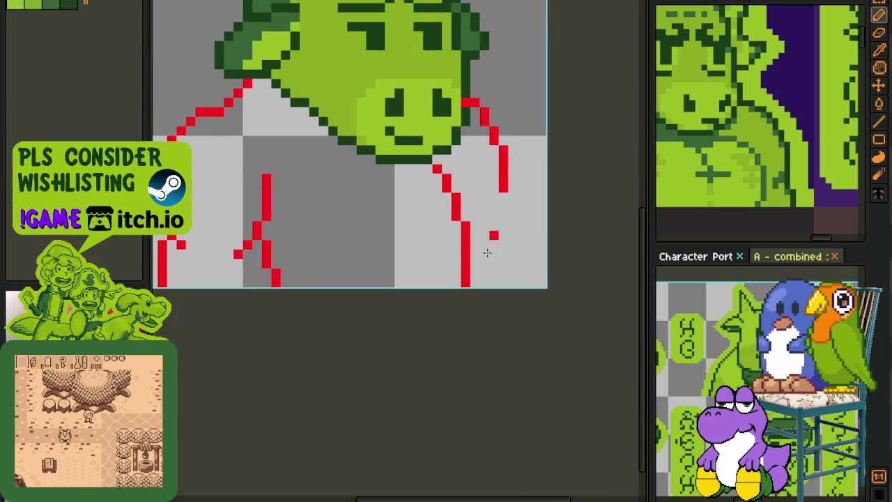
left_click(503, 205)
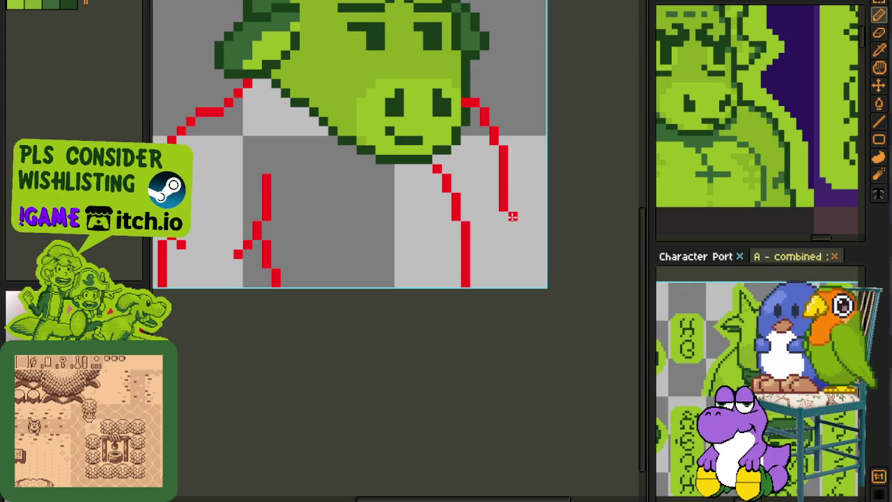
left_click_drag(512, 216, 521, 281)
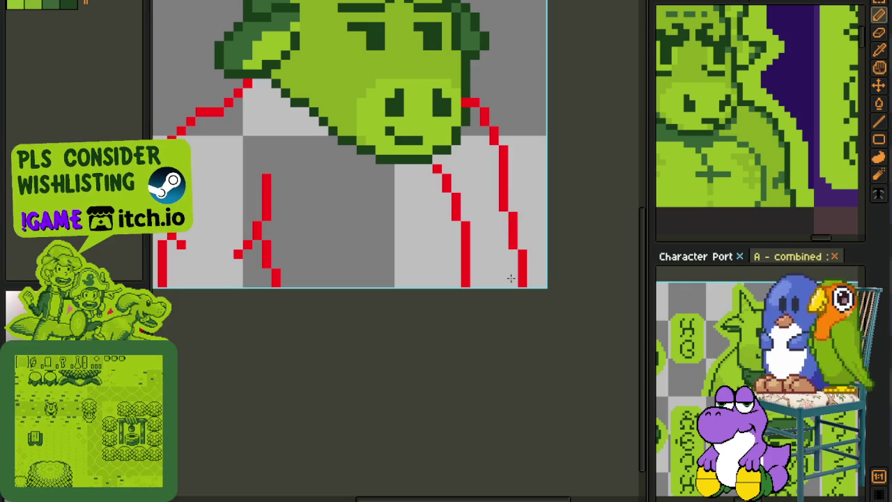
Select the right line below the chin and add a red pixel beside it near the chin.
scroll(511, 278, "down", 2)
scroll(530, 268, "down", 1)
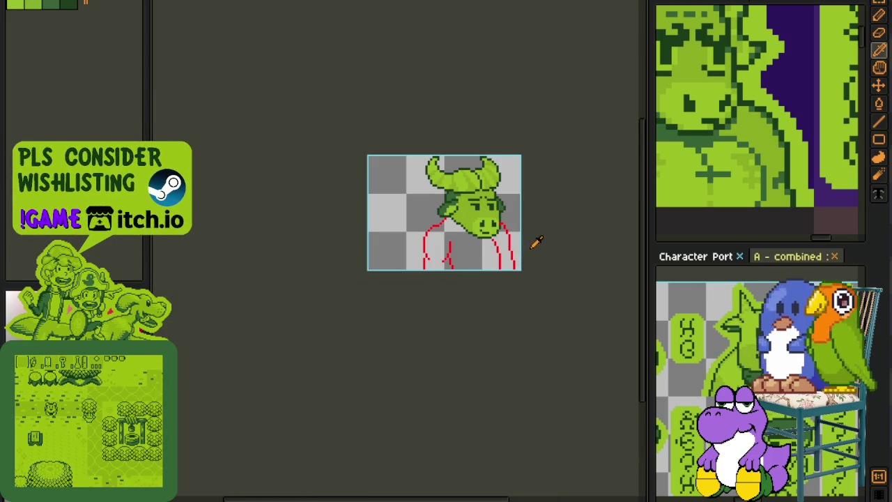
scroll(515, 229, "up", 1)
scroll(488, 216, "up", 1)
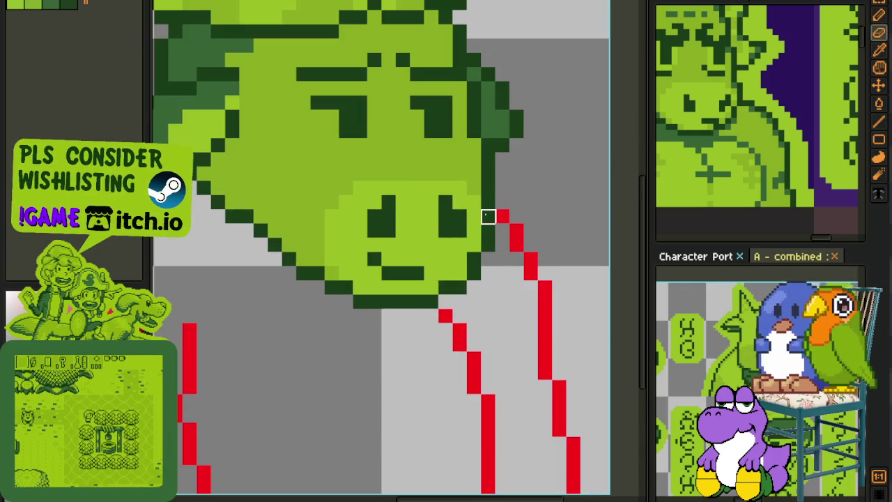
scroll(481, 251, "down", 1)
scroll(479, 264, "up", 1)
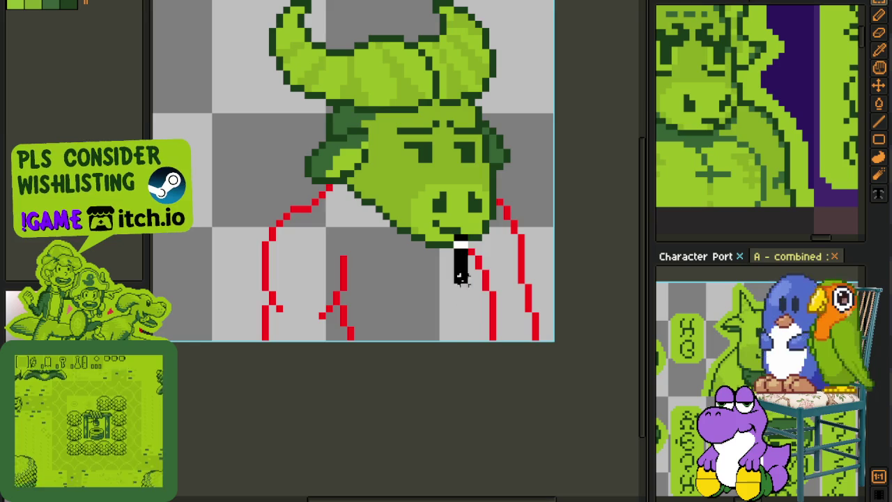
left_click_drag(457, 239, 499, 351)
key("b")
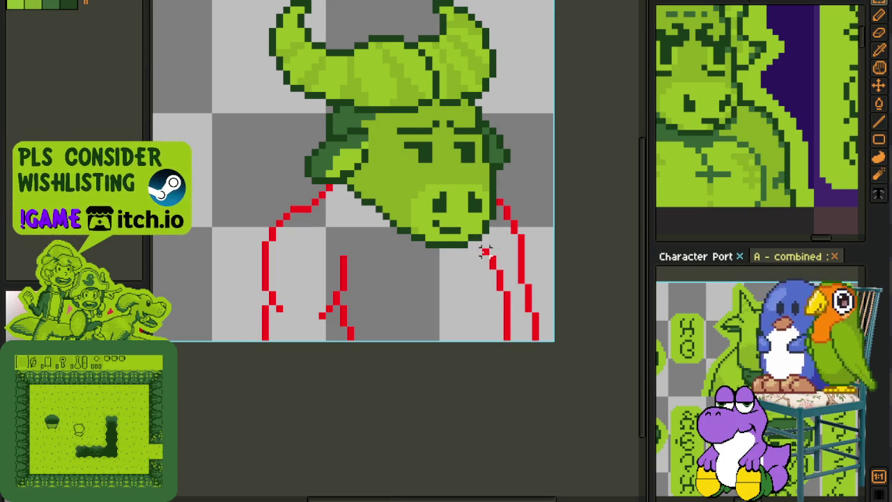
scroll(493, 240, "up", 2)
left_click(474, 230)
scroll(474, 230, "down", 5)
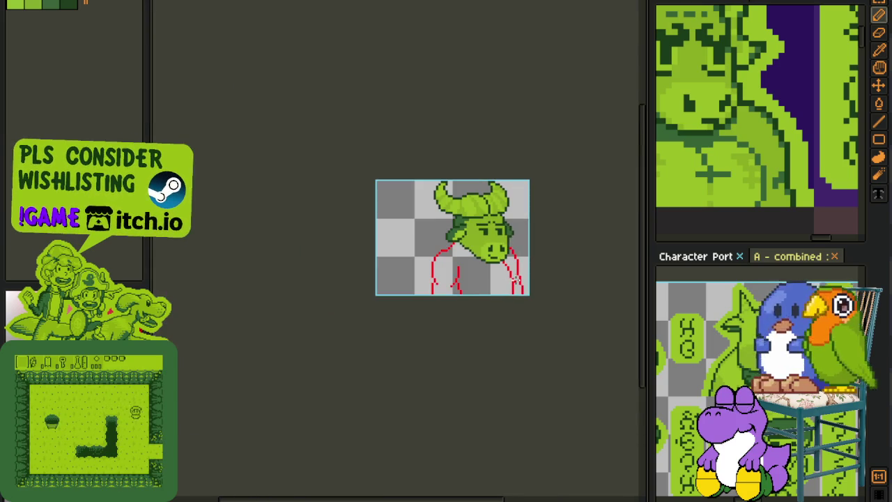
Inspect the red hoodie lines up close, saving the sprite three times.
key("ctrl+s")
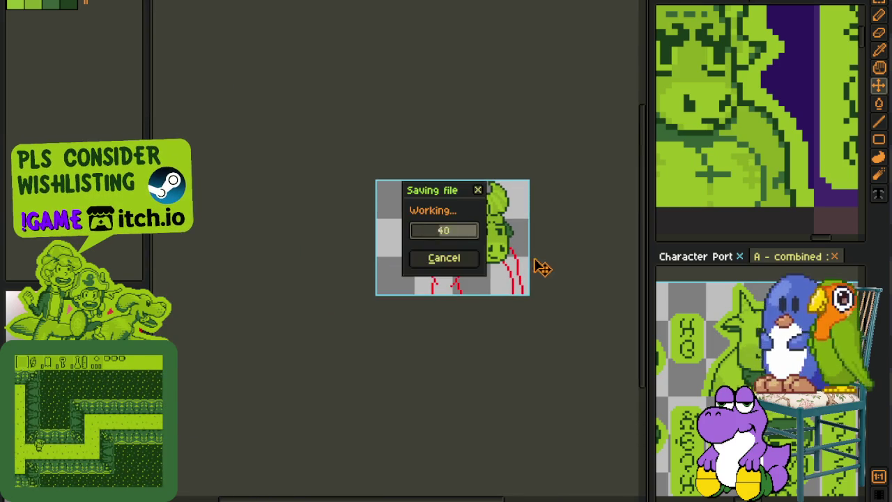
scroll(534, 259, "up", 2)
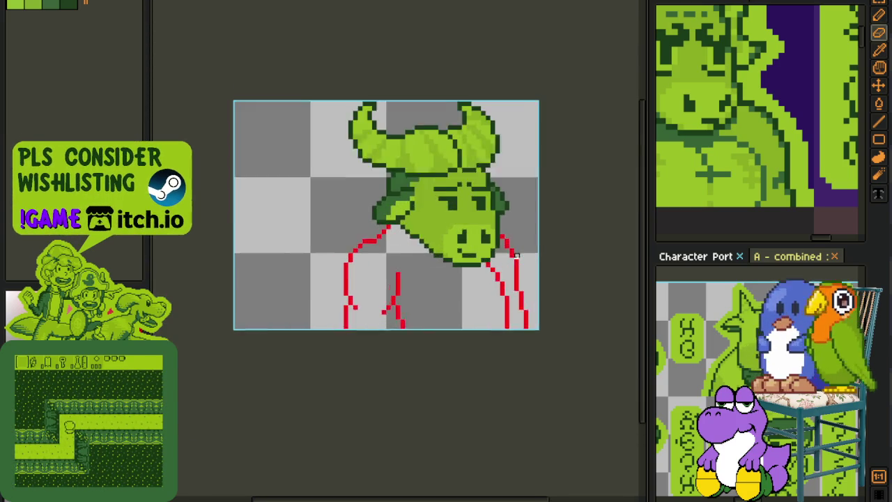
scroll(483, 280, "up", 2)
key("alt")
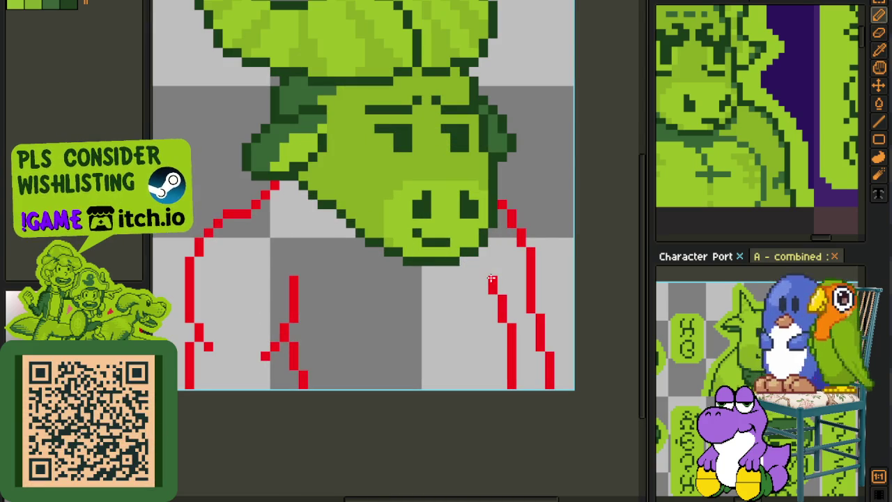
key("ctrl+s")
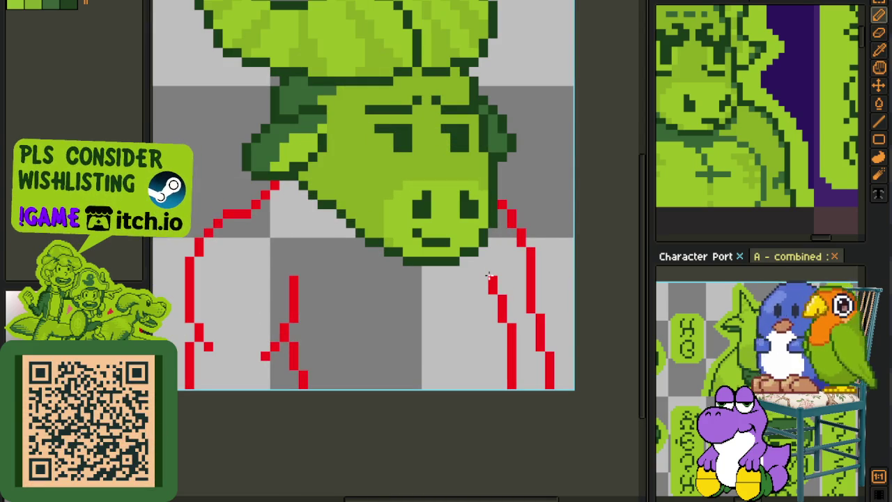
scroll(489, 277, "down", 3)
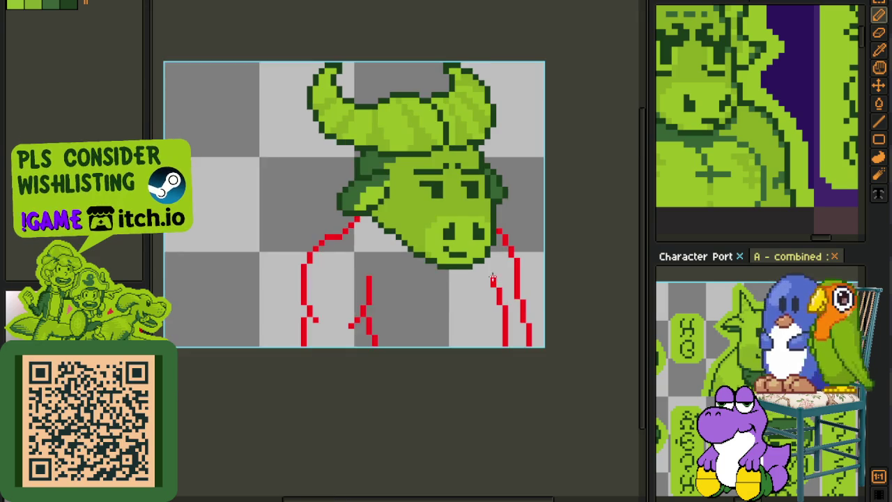
scroll(446, 275, "up", 1)
scroll(431, 271, "up", 3)
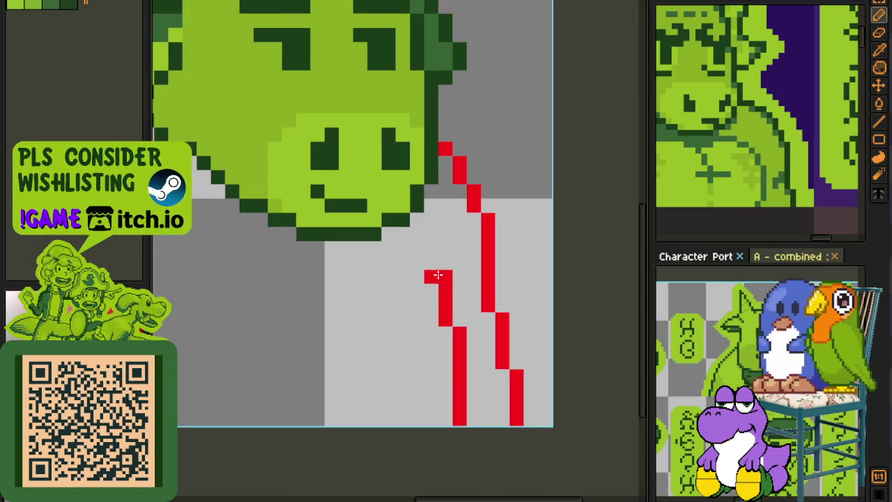
scroll(460, 312, "down", 2)
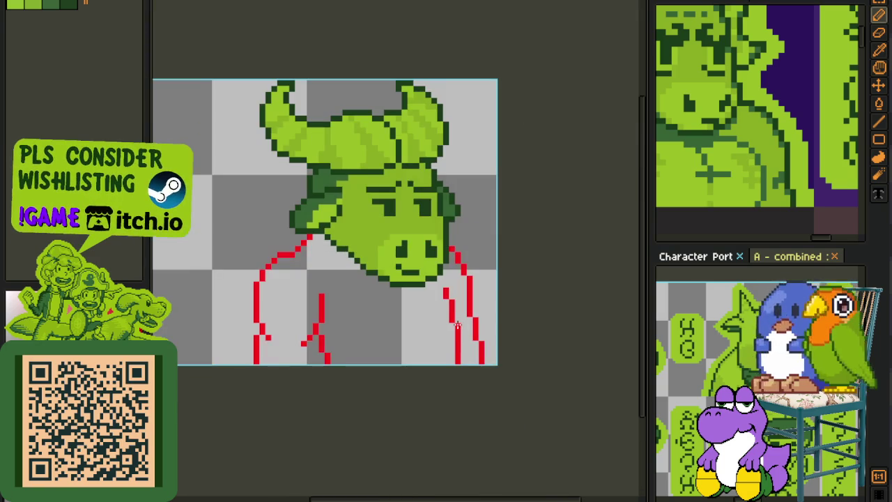
scroll(460, 360, "up", 1)
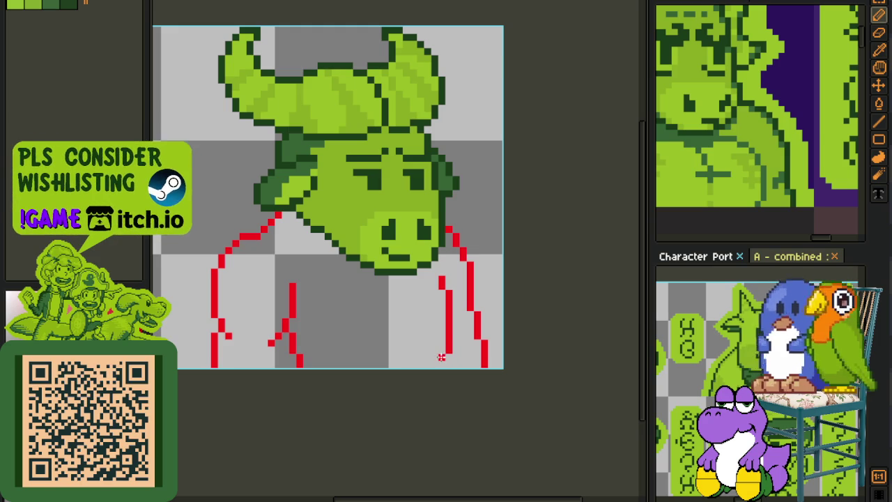
scroll(435, 364, "down", 2)
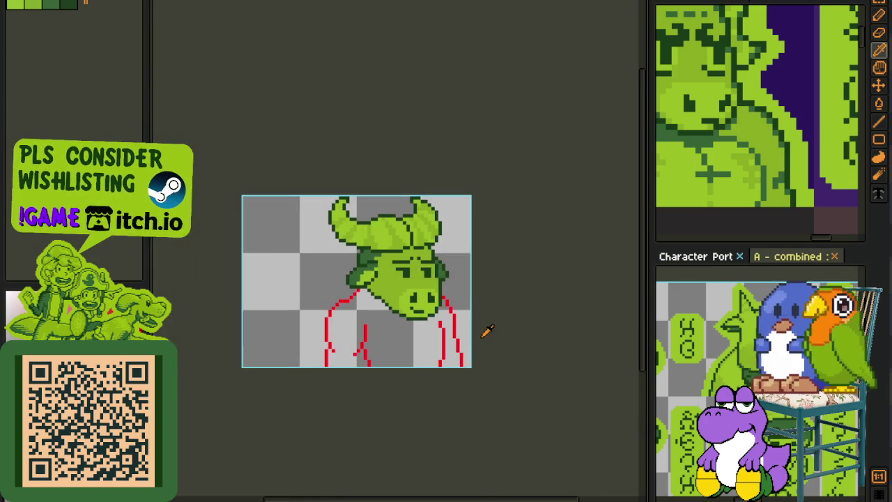
key("ctrl+s")
Flip the whole bull canvas horizontally with Flip Horizontal and save the sprite.
left_click(73, 0)
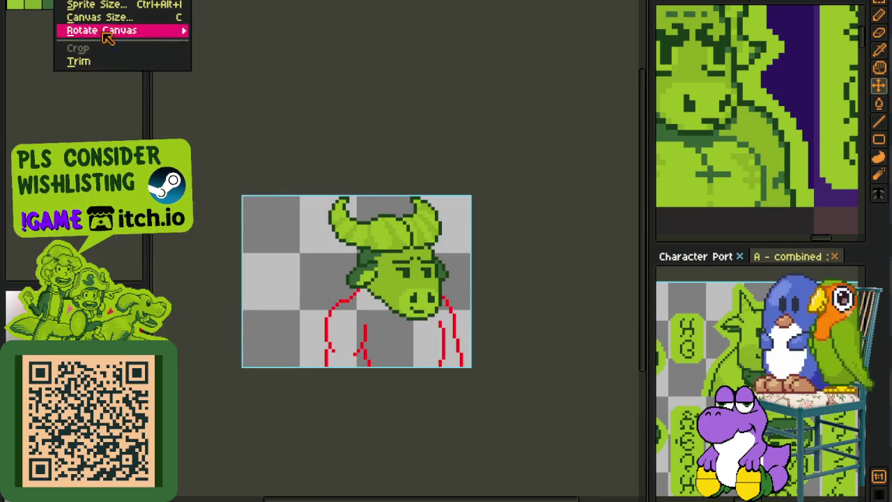
left_click(317, 74)
scroll(338, 223, "down", 3)
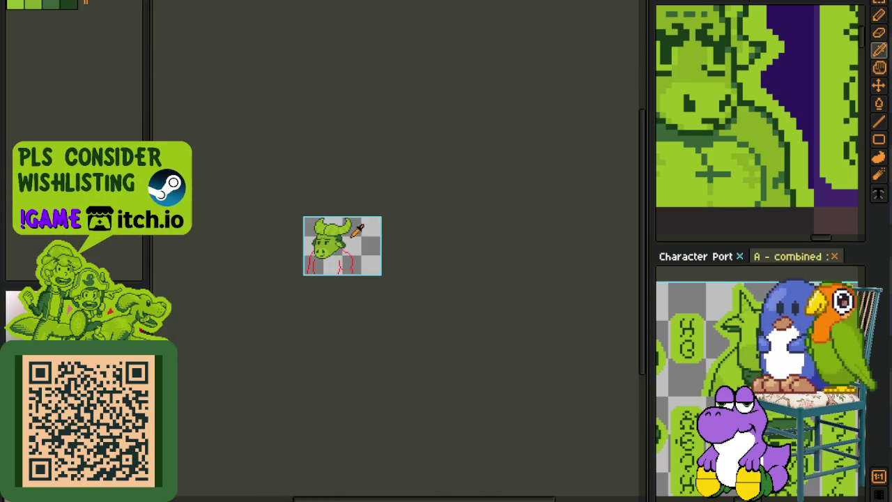
scroll(328, 240, "up", 2)
scroll(324, 240, "up", 2)
key("ctrl+s")
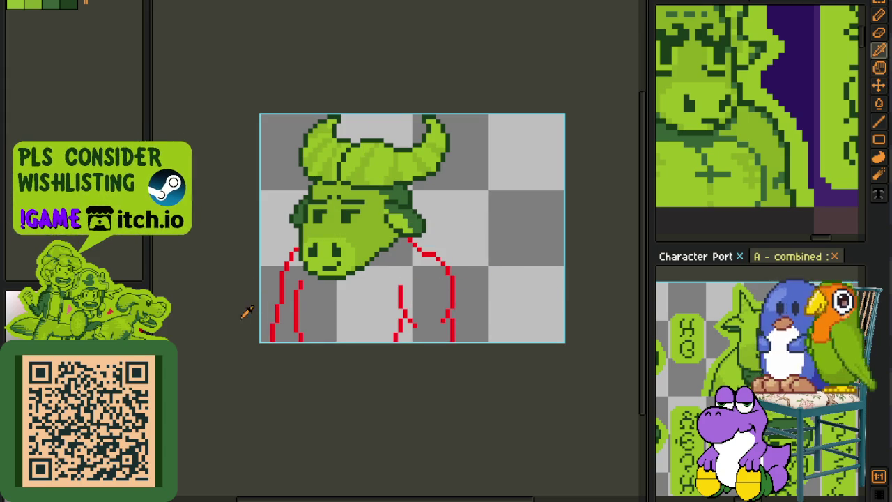
key("ctrl+s")
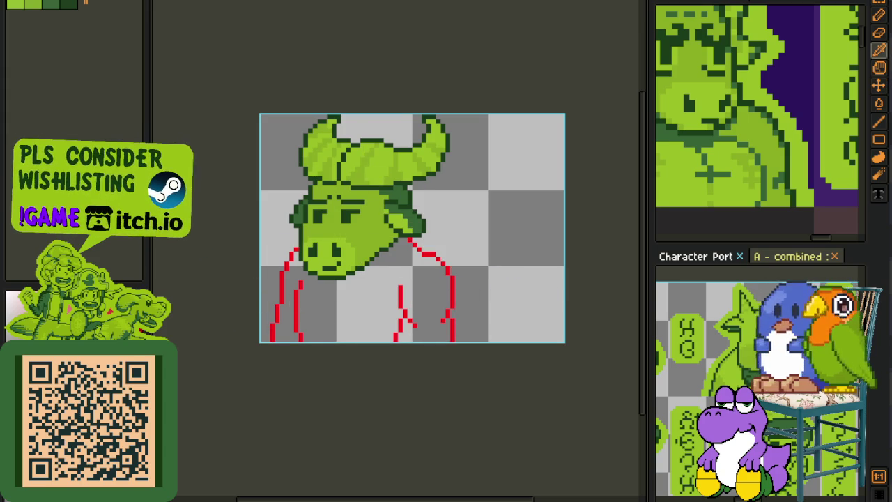
With the pencil, draw two short black vertical strokes up from the canvas bottom, the second bending right.
key("b")
scroll(329, 346, "up", 1)
scroll(325, 302, "up", 1)
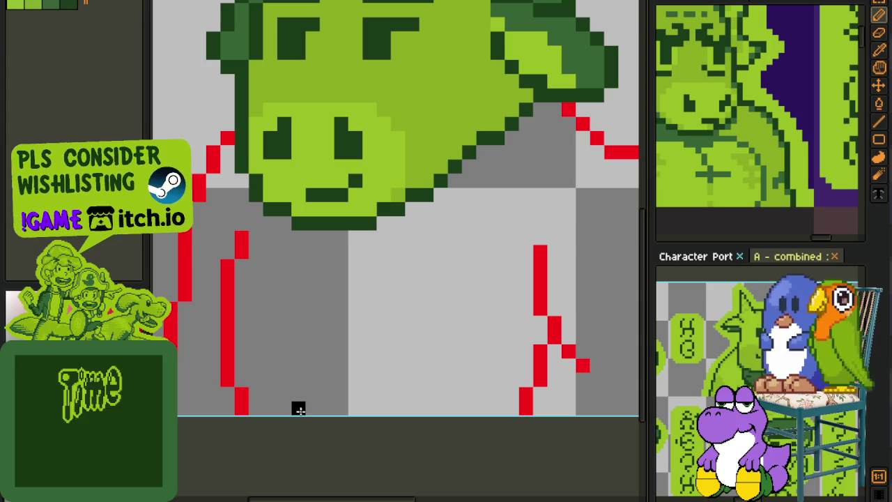
left_click_drag(298, 409, 298, 357)
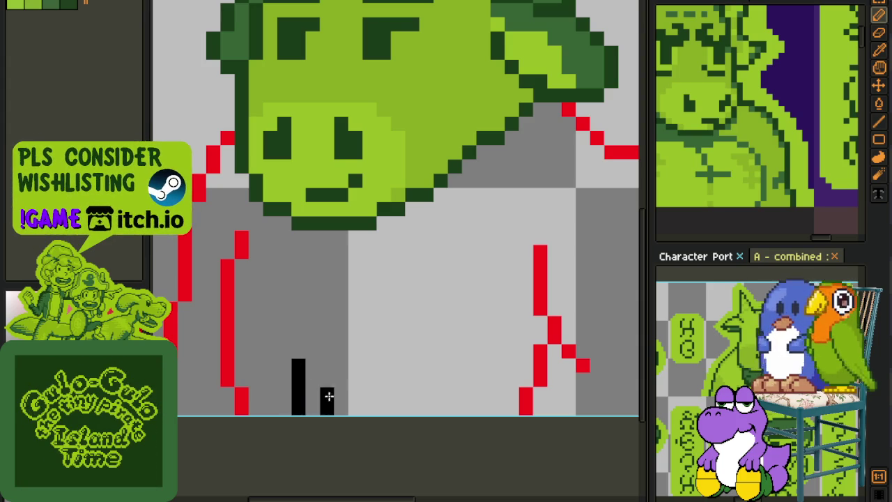
left_click_drag(328, 396, 334, 317)
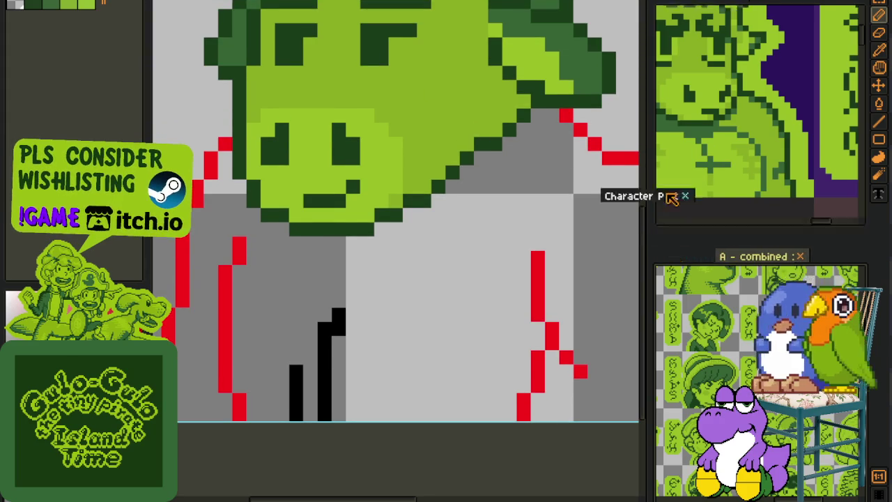
Close the Character Port reference and pan around the 'A - combined' portrait sheet.
left_click(739, 256)
scroll(342, 293, "up", 2)
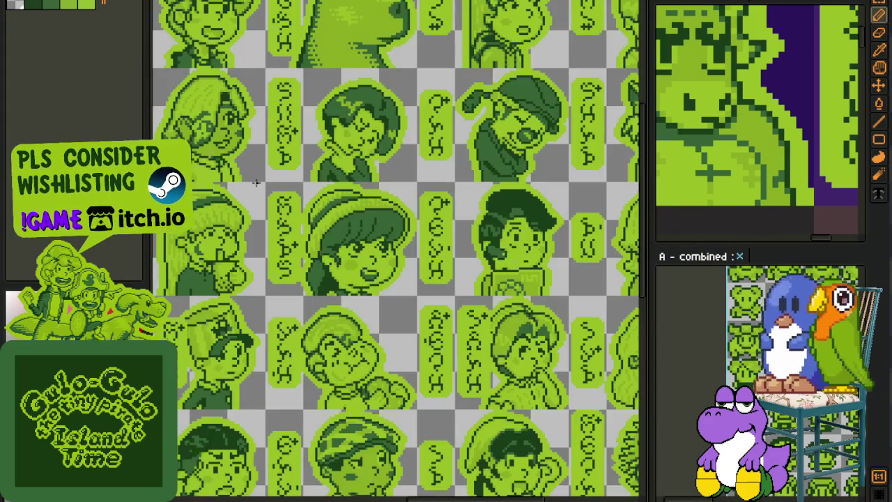
key("h")
left_click_drag(464, 243, 513, 250)
scroll(414, 47, "up", 1)
scroll(342, 205, "down", 2)
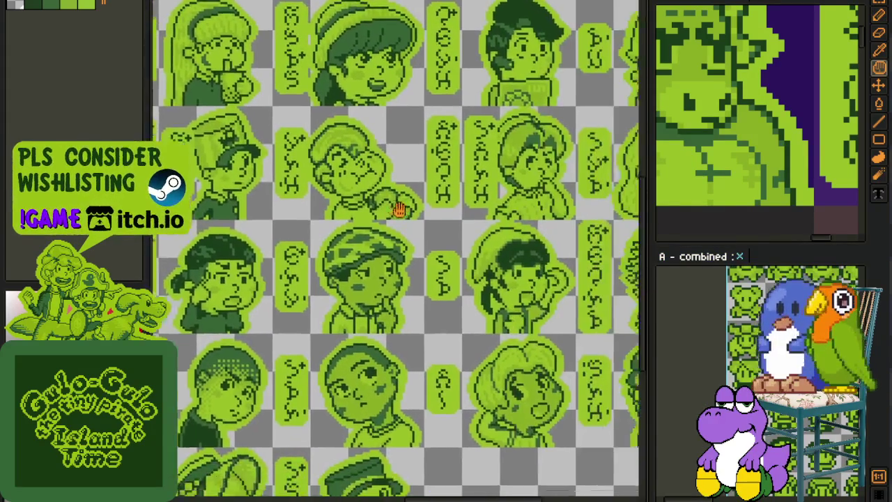
scroll(318, 160, "down", 1)
scroll(453, 79, "up", 3)
left_click_drag(453, 78, 406, 261)
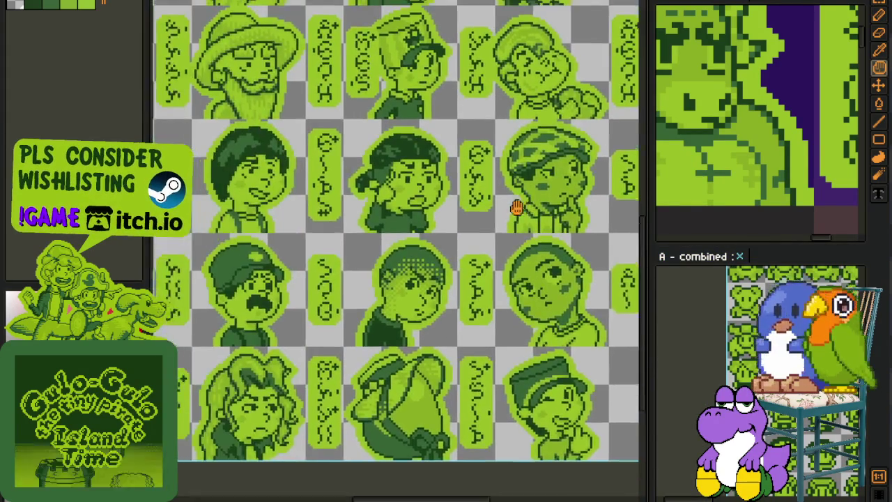
scroll(406, 261, "up", 1)
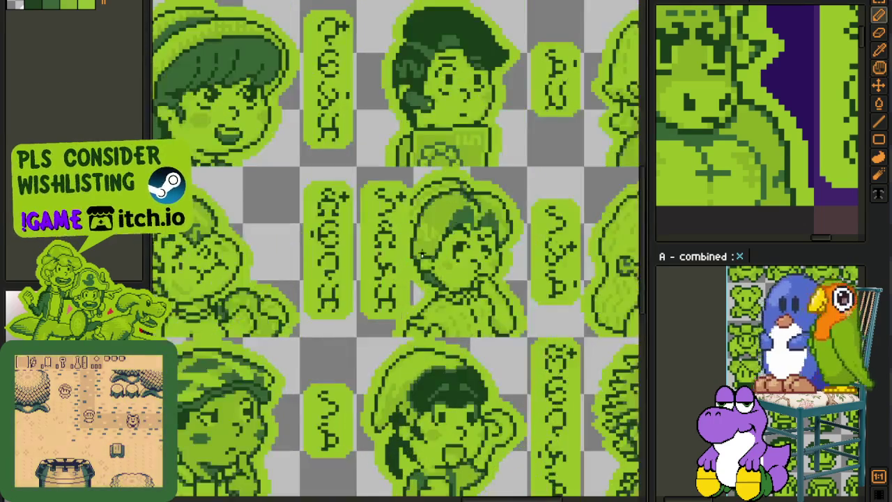
scroll(406, 261, "up", 1)
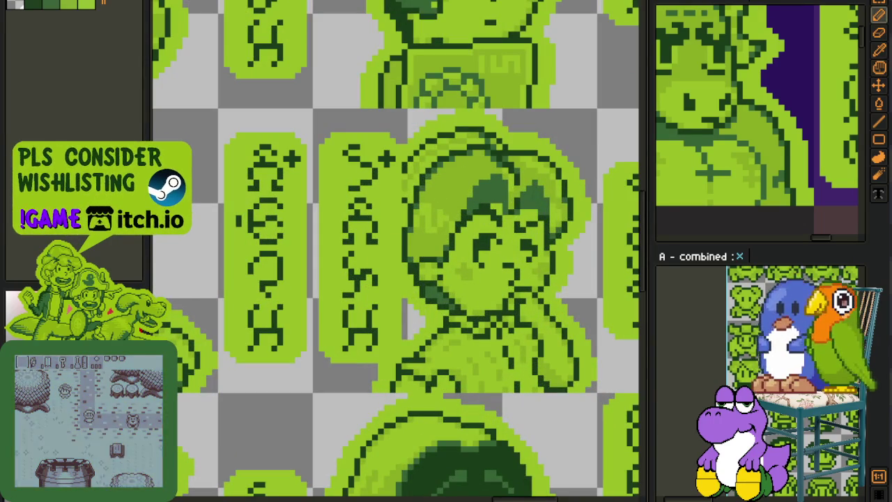
Erase the extra black column, draw a new black column upward for the zipper, and save.
scroll(223, 149, "down", 1)
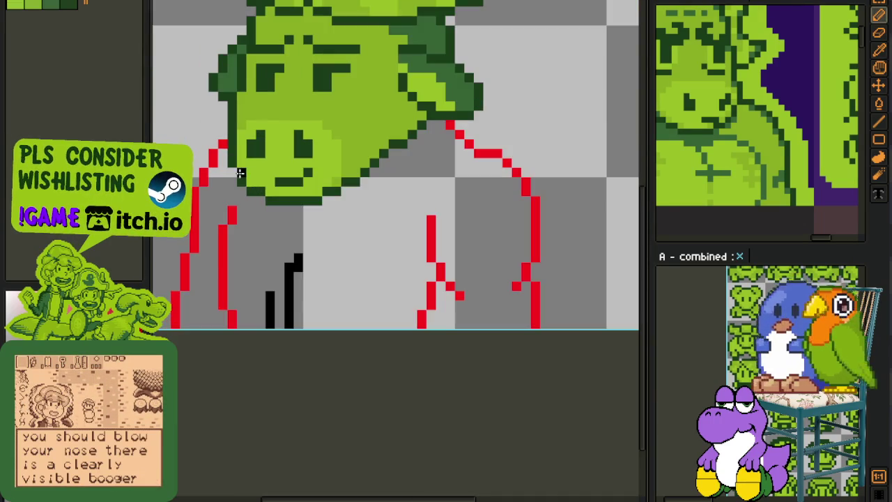
scroll(309, 257, "up", 1)
scroll(268, 279, "up", 1)
left_click_drag(269, 277, 382, 213)
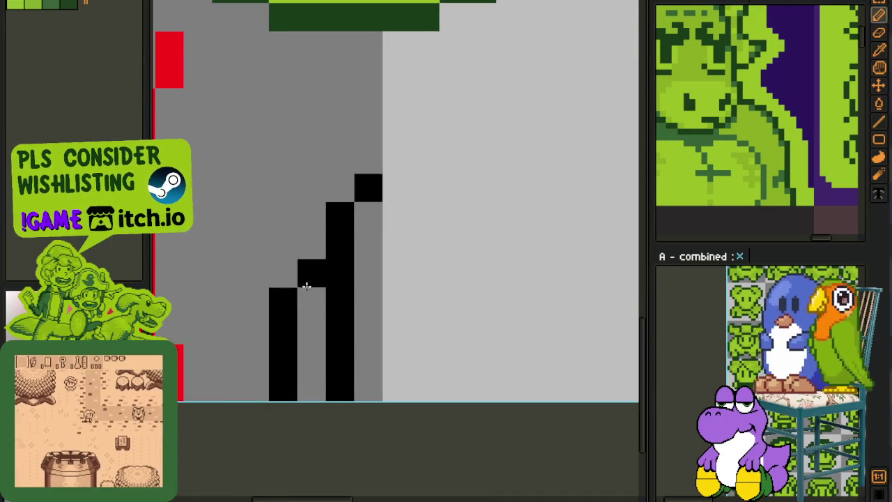
mouse_move(309, 279)
left_mouse_down()
mouse_move(289, 365)
mouse_move(320, 365)
mouse_move(334, 189)
mouse_move(340, 376)
mouse_move(316, 301)
left_mouse_up()
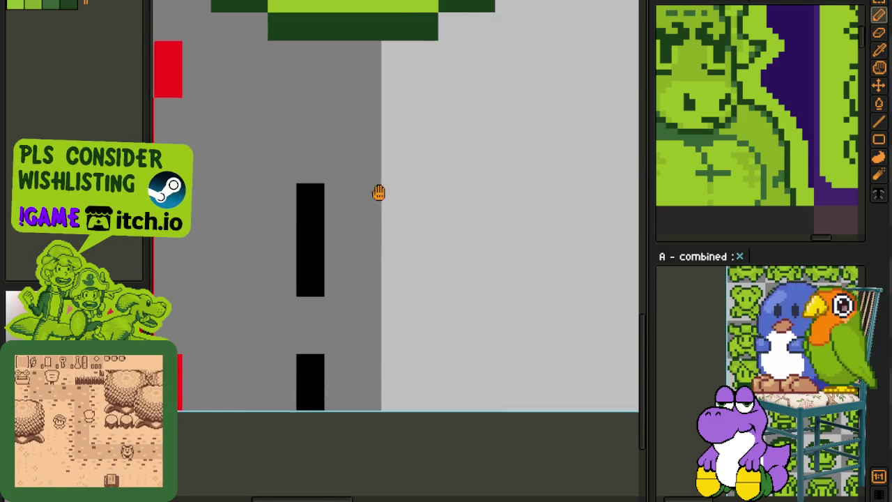
left_click_drag(378, 191, 385, 336)
mouse_move(346, 276)
left_mouse_down()
mouse_move(346, 246)
mouse_move(368, 200)
left_mouse_up()
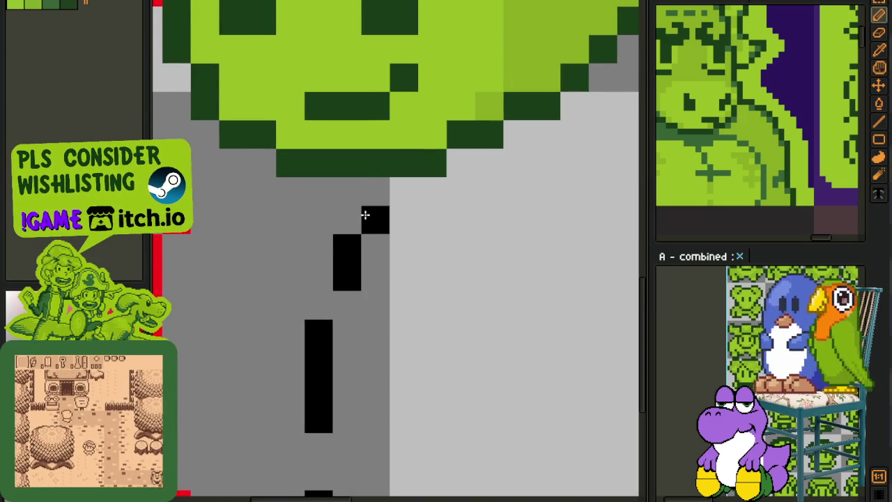
scroll(369, 199, "down", 4)
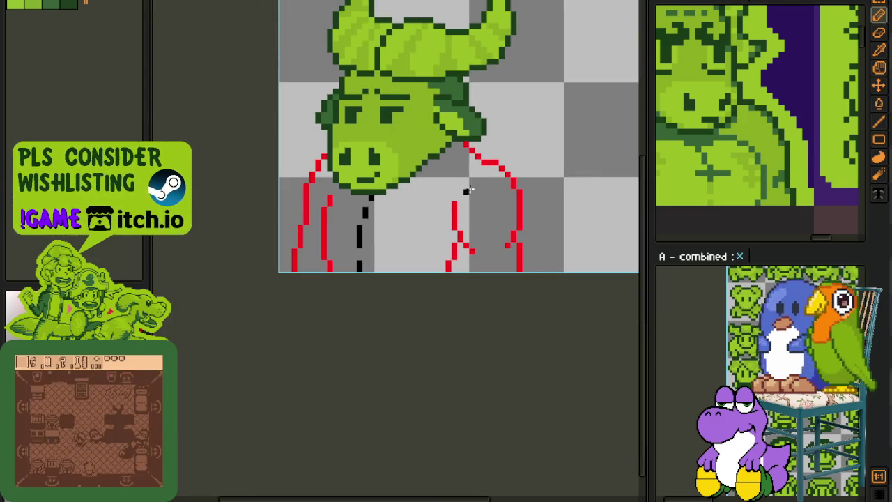
scroll(464, 185, "up", 4)
key("ctrl+s")
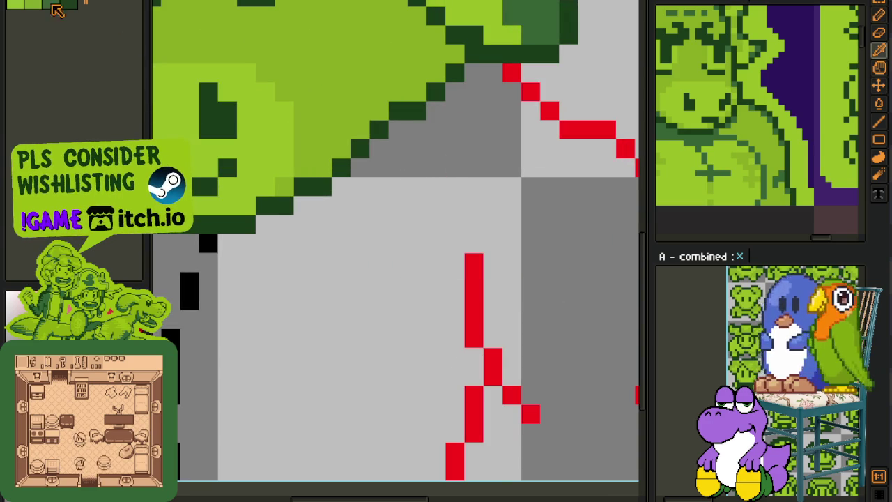
Fill the hoodie body light green with the Paint Bucket.
key("g")
left_click(399, 263)
scroll(398, 264, "down", 3)
scroll(406, 248, "up", 2)
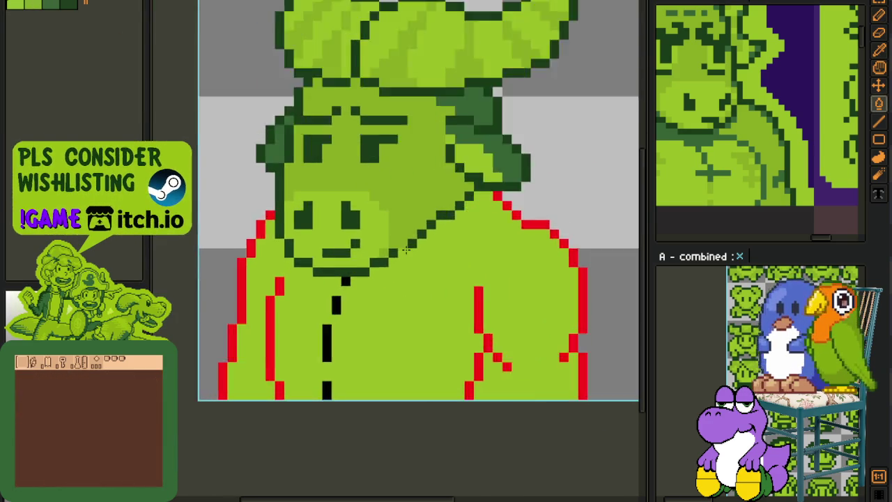
scroll(406, 251, "up", 2)
scroll(418, 302, "down", 1)
scroll(418, 302, "up", 1)
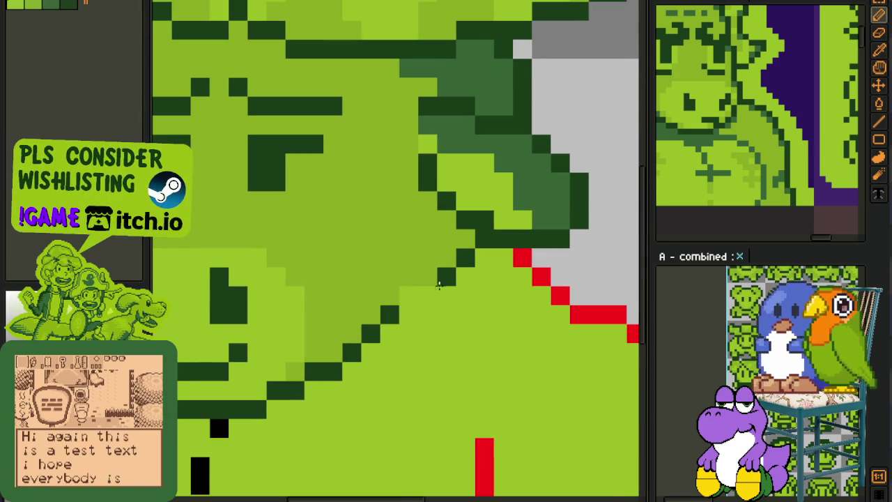
scroll(471, 253, "down", 3)
scroll(446, 263, "up", 2)
Draw a dark diagonal from the neck toward the ear, then erase its stray pixels.
left_click(444, 265)
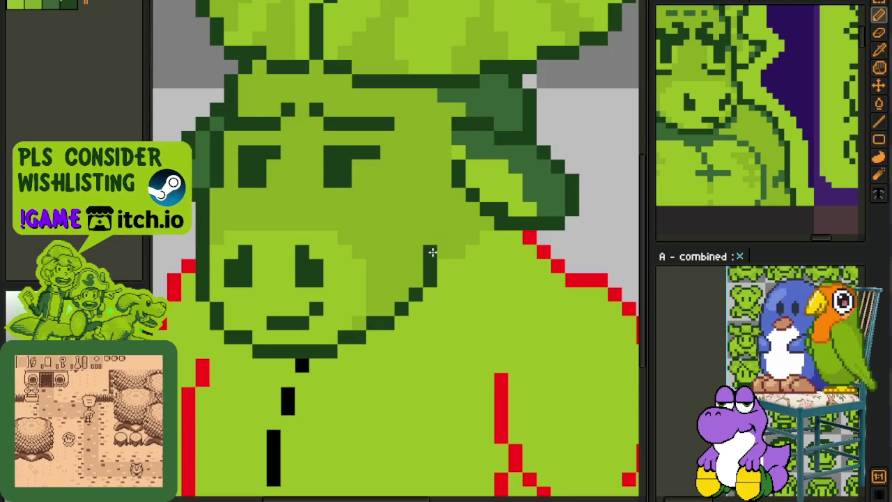
left_click_drag(443, 240, 473, 225)
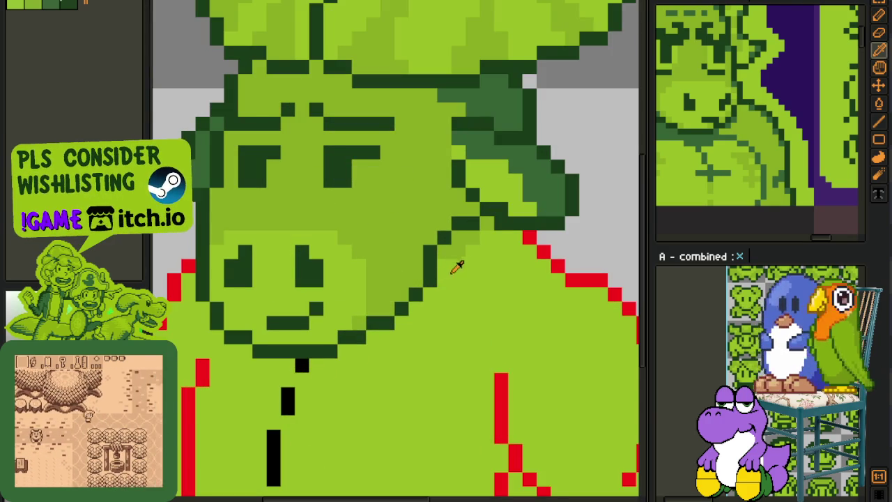
key("b")
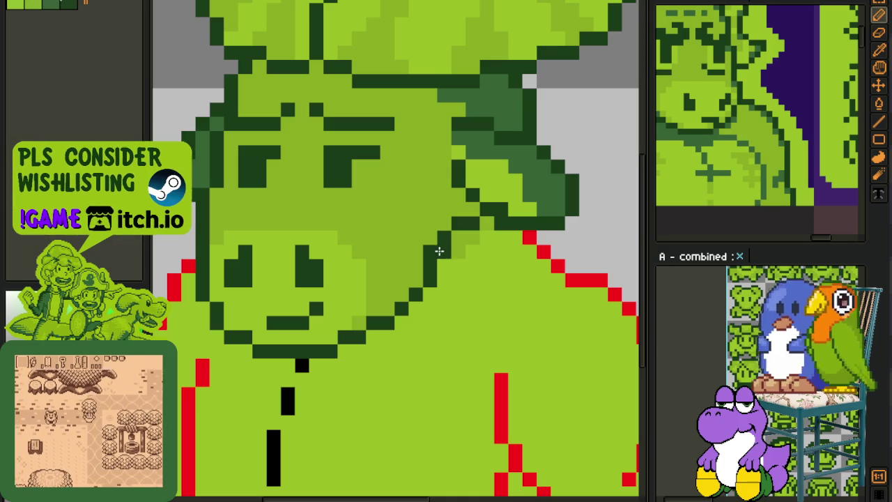
key("e")
left_click_drag(436, 253, 427, 264)
left_click(430, 295)
left_click(458, 223)
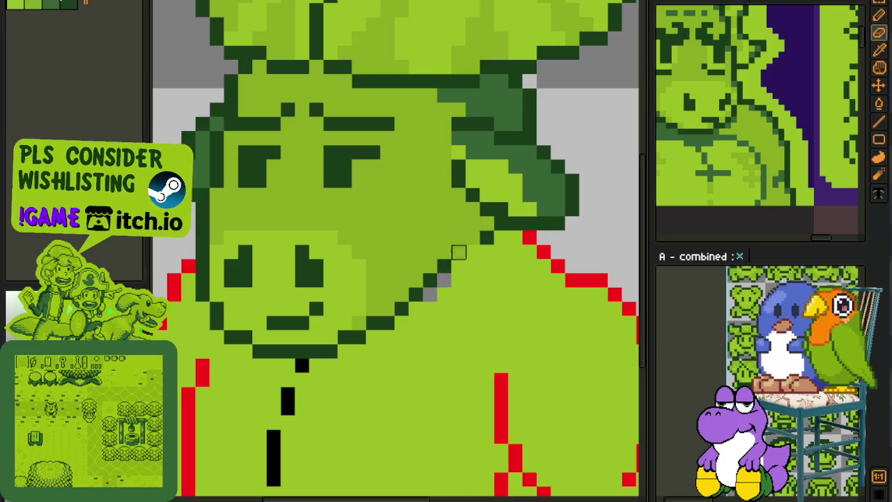
Place and adjust dark collar pixels directly under the bull's chin.
key("i")
key("b")
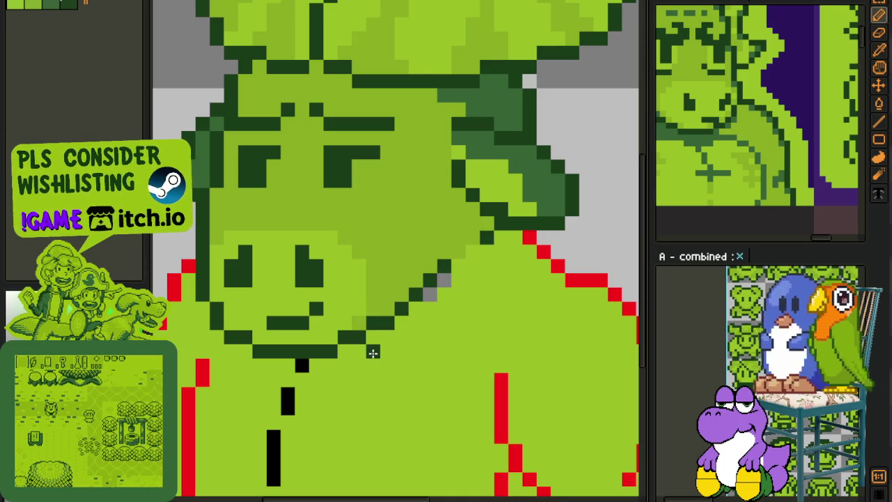
left_click(372, 379)
left_click_drag(369, 354, 333, 370)
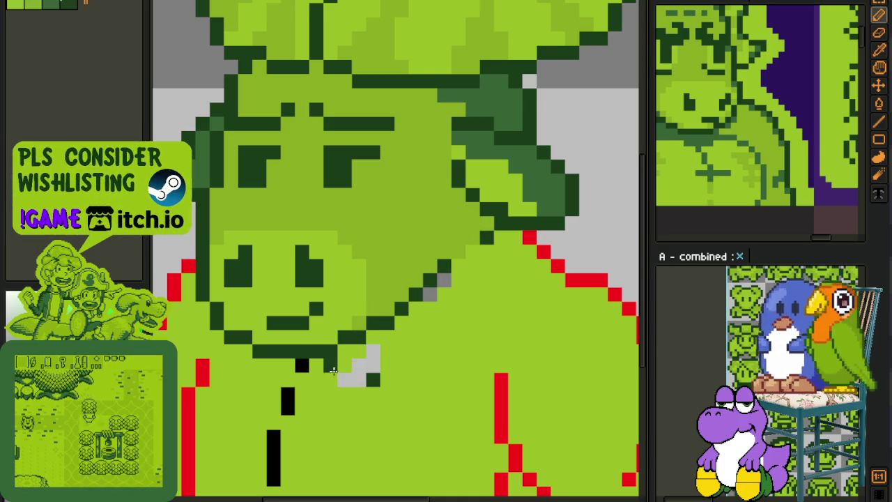
left_click(344, 378)
right_click(330, 367)
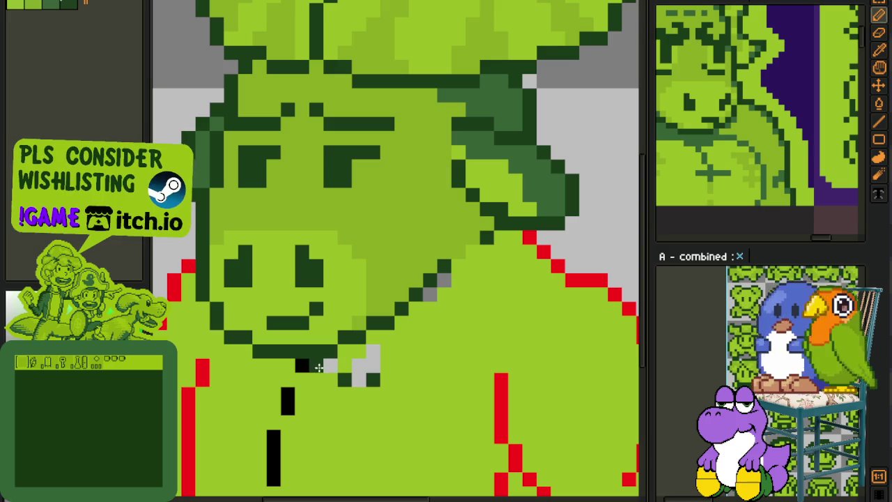
left_click(329, 377)
right_click(345, 379)
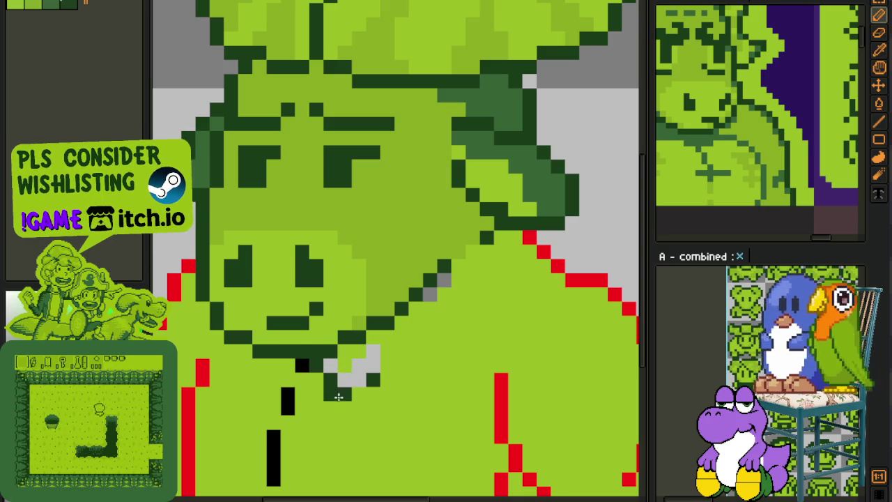
Draw the dark collar line toward the right shoulder and thin it into a dotted line.
left_click_drag(344, 407, 504, 273)
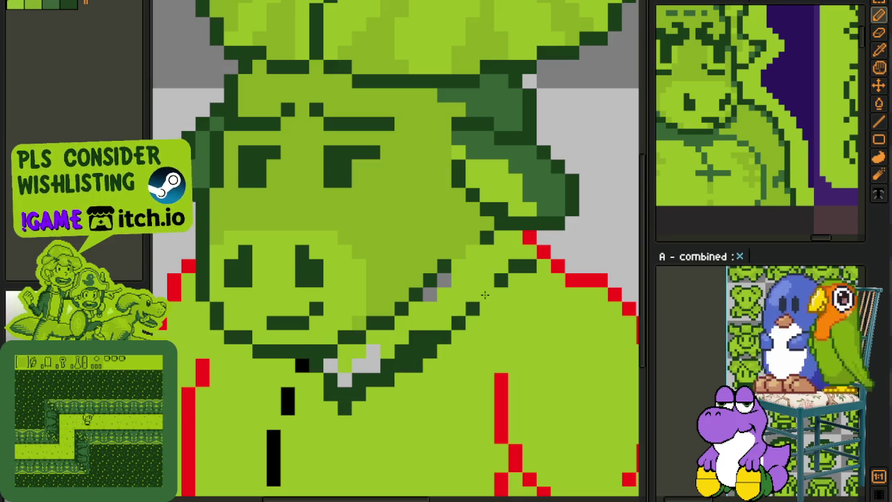
left_click_drag(440, 327, 369, 369)
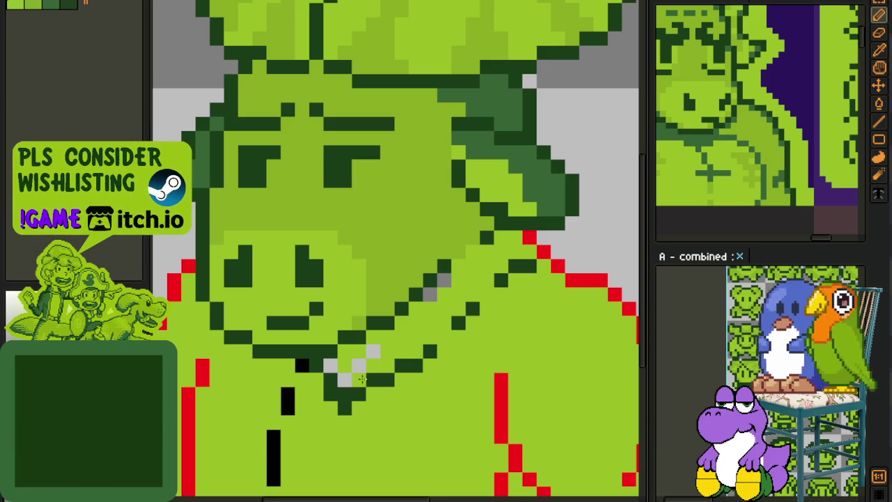
left_click(372, 369, "alt")
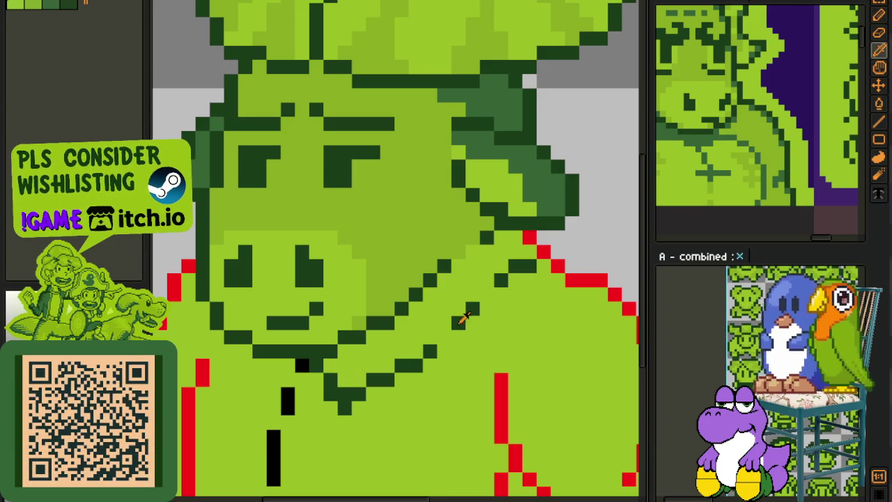
left_click_drag(460, 319, 443, 340)
left_click(358, 394)
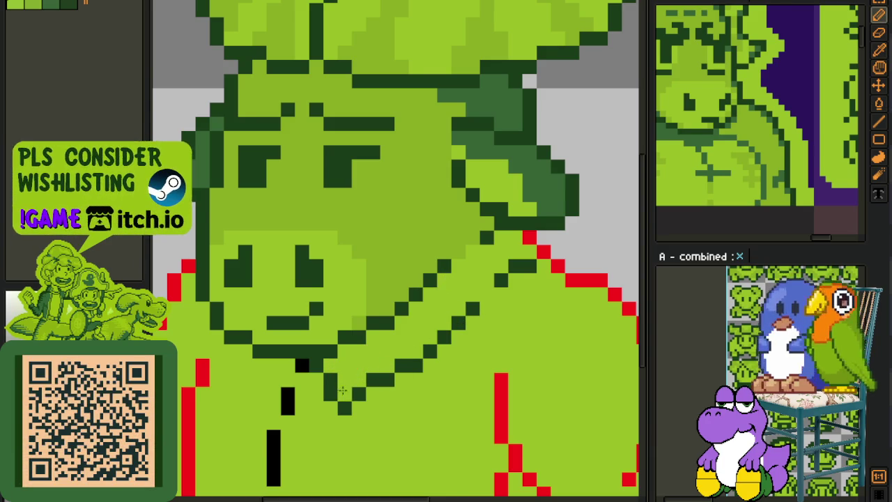
left_click(330, 379, "alt")
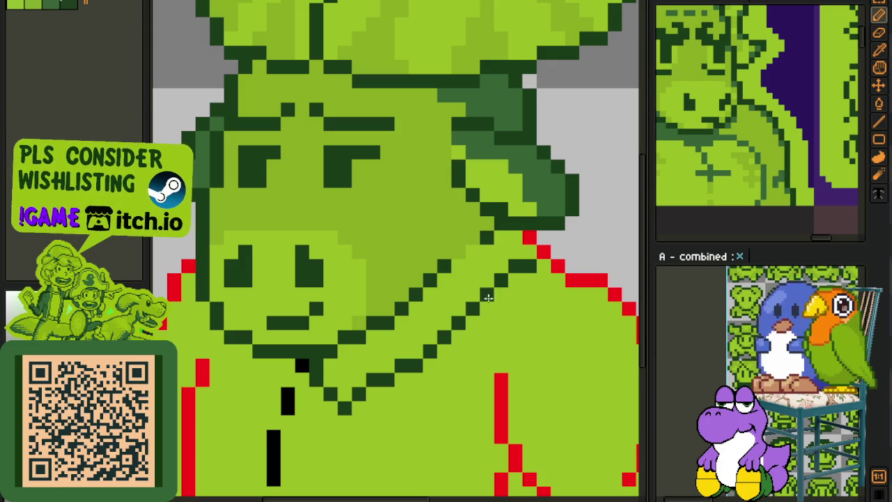
key("e")
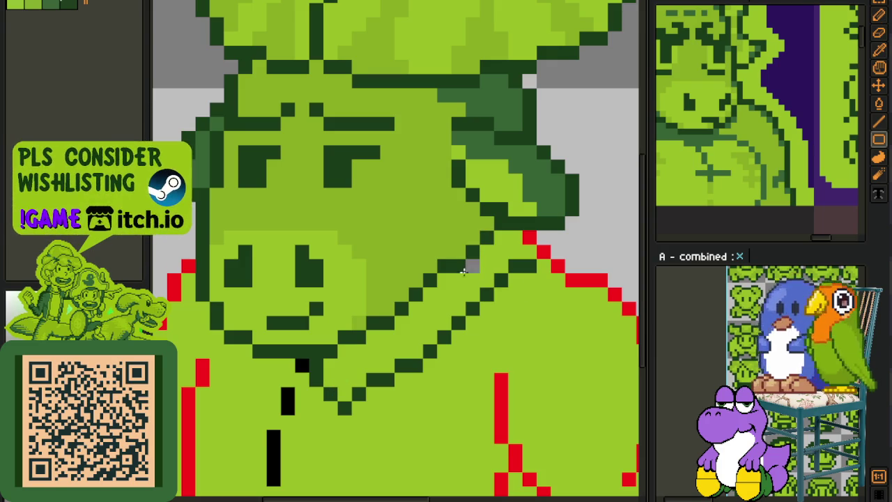
Outline the gap between the ear and right shoulder in dark green.
key("h")
scroll(486, 252, "down", 3)
scroll(541, 257, "up", 1)
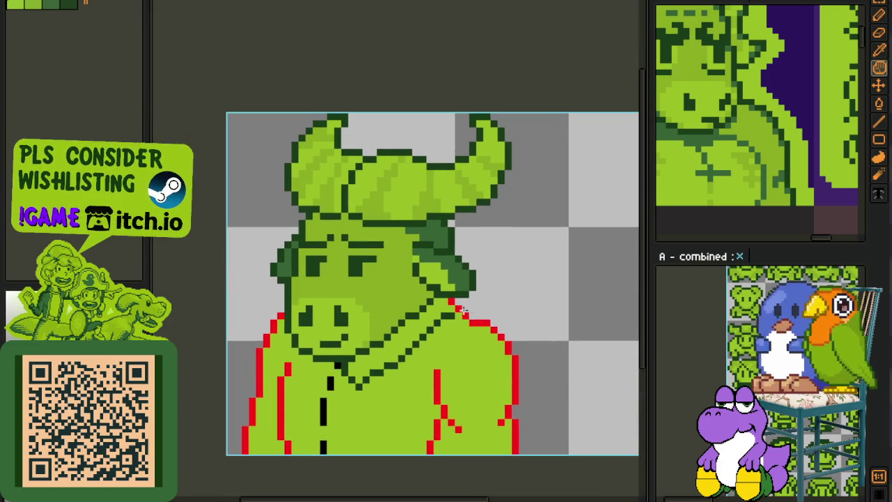
scroll(478, 299, "up", 3)
key("b")
left_click(435, 318)
mouse_move(435, 318)
left_mouse_down()
mouse_move(430, 331)
mouse_move(472, 332)
mouse_move(492, 288)
left_mouse_up()
Fill the leftover red pixels and grey gap light green.
key("g")
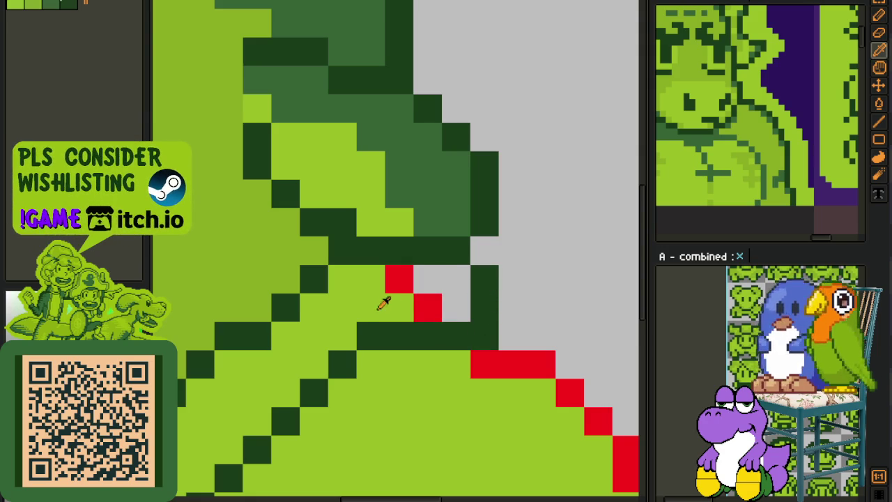
left_click(422, 307)
left_click(398, 278)
left_click(438, 289)
scroll(438, 289, "down", 3)
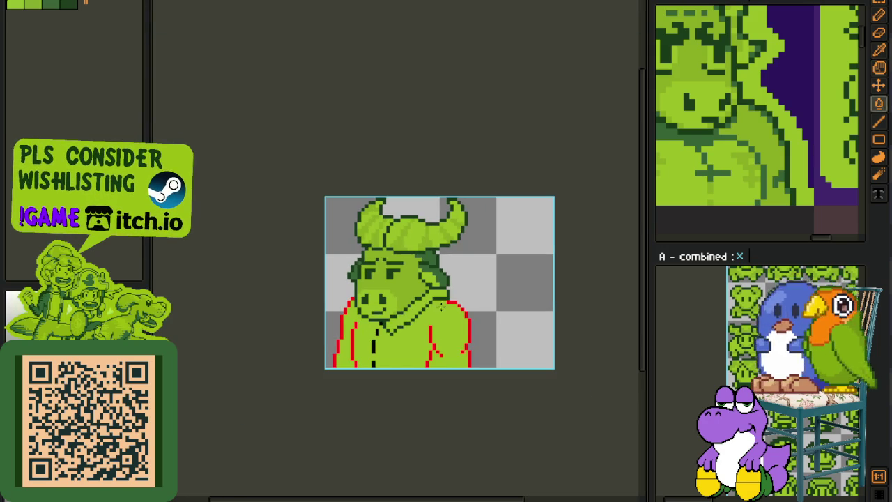
Erase two stray light-green pixels and add three dark-green outline pixels at the shoulder.
key("e")
scroll(450, 296, "up", 3)
left_click_drag(436, 298, 435, 280)
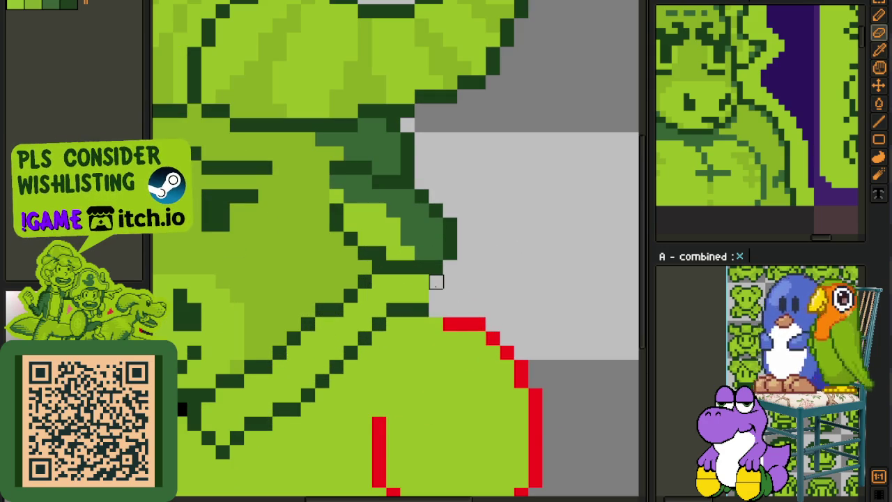
scroll(422, 306, "up", 2)
key("b")
left_click(426, 278)
left_click(438, 281)
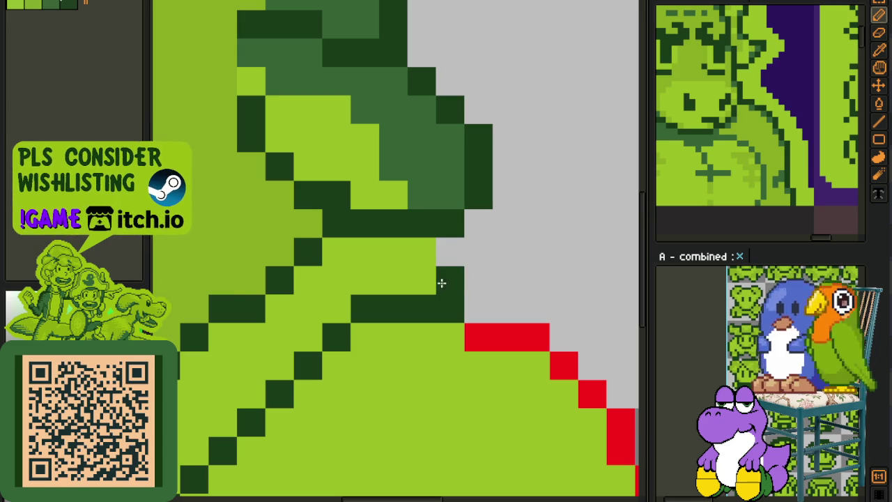
left_click(424, 255)
scroll(424, 255, "down", 3)
scroll(478, 274, "down", 2)
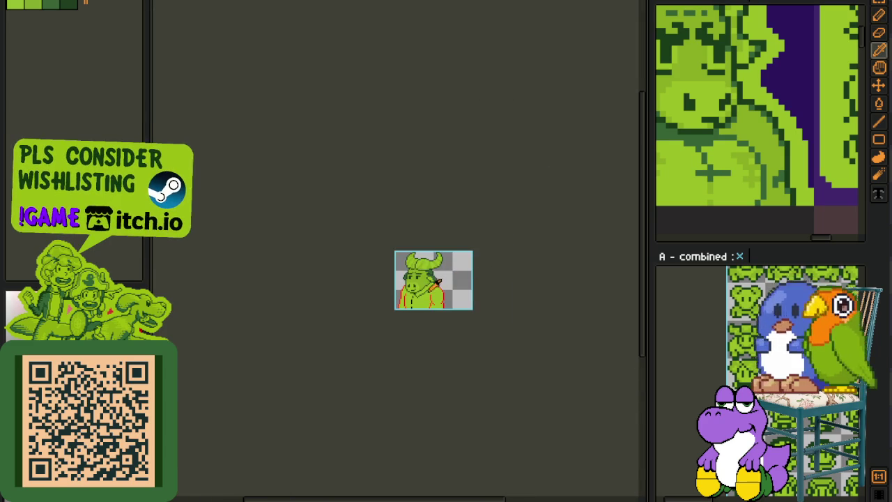
scroll(436, 280, "up", 2)
Save the sprite and mirror the whole canvas horizontally.
key("ctrl+s")
left_click(70, 0)
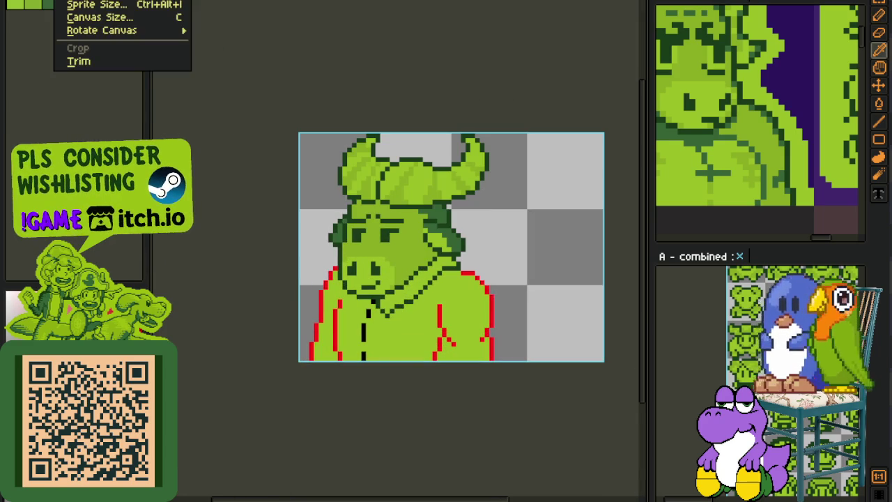
left_click(281, 70)
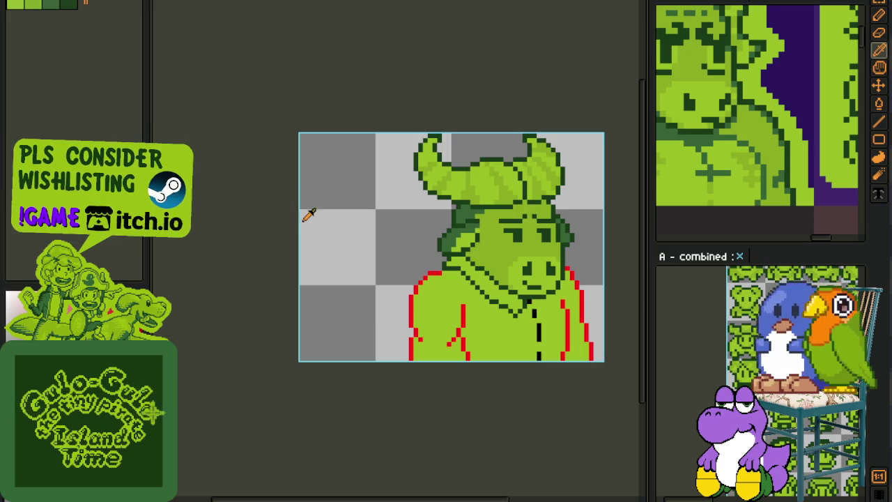
scroll(436, 264, "up", 1)
scroll(432, 276, "up", 1)
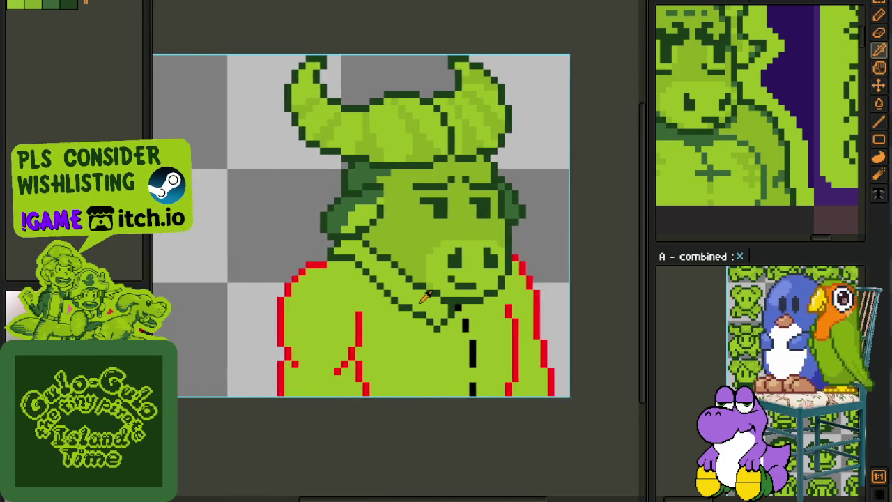
scroll(423, 295, "up", 2)
Pick the dark green outline colour from the canvas with the eyedropper.
key("b")
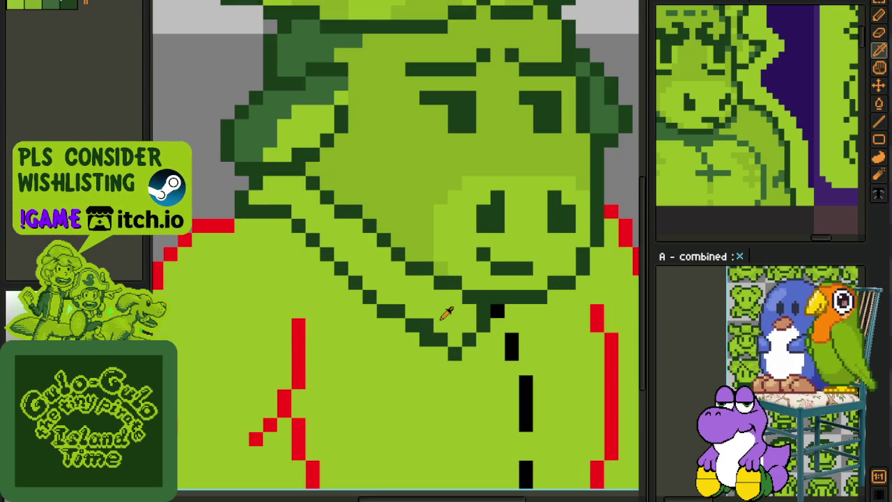
key("b")
scroll(446, 342, "down", 1)
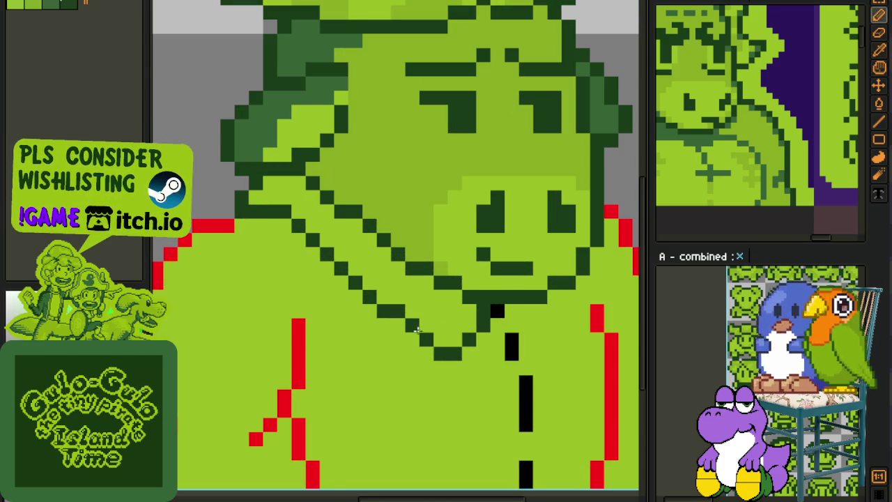
scroll(463, 333, "down", 2)
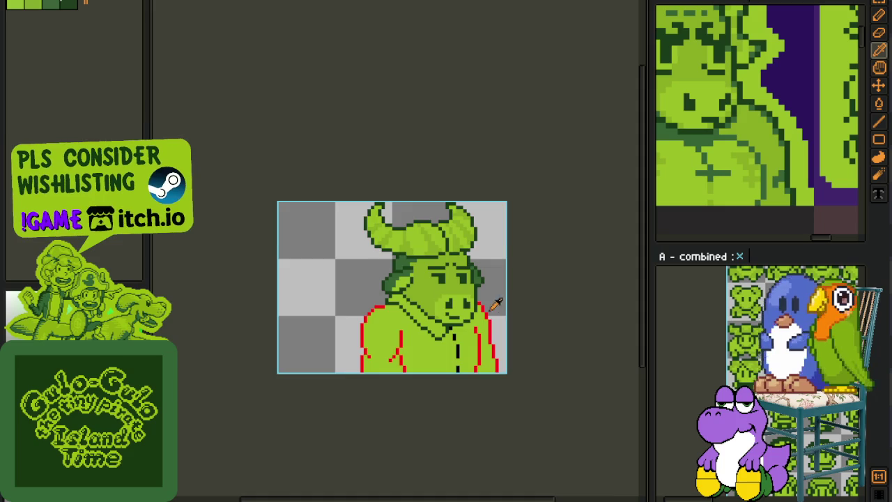
scroll(495, 302, "up", 3)
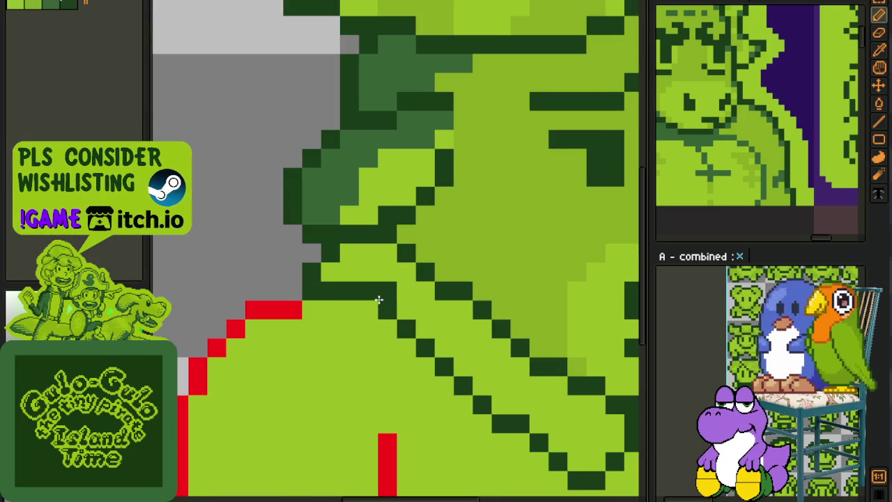
scroll(384, 300, "down", 2)
scroll(390, 299, "down", 1)
key("i")
scroll(400, 301, "up", 2)
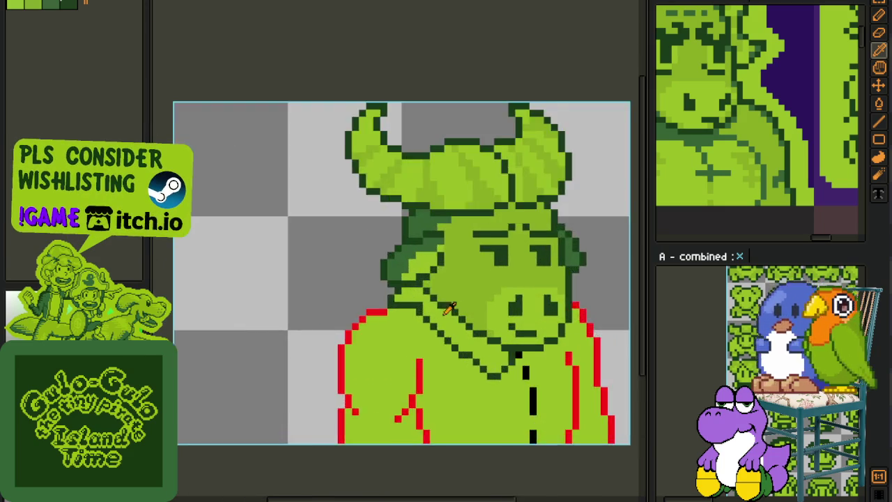
scroll(409, 302, "up", 1)
left_click(409, 301, "alt")
Repaint and straighten the diagonal collar line pixels under the snout.
key("alt")
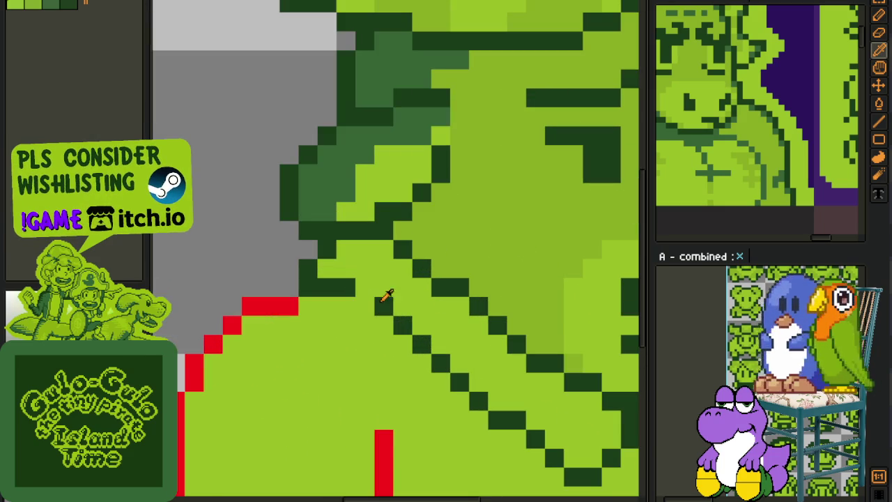
left_click(386, 318)
left_click(364, 303)
left_click(378, 294, "alt")
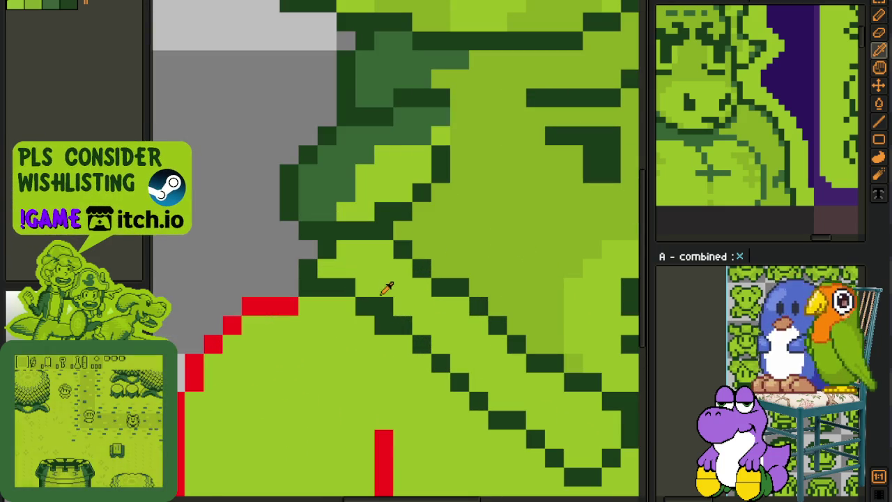
left_click(383, 307)
left_click(331, 288, "alt")
left_click(342, 302)
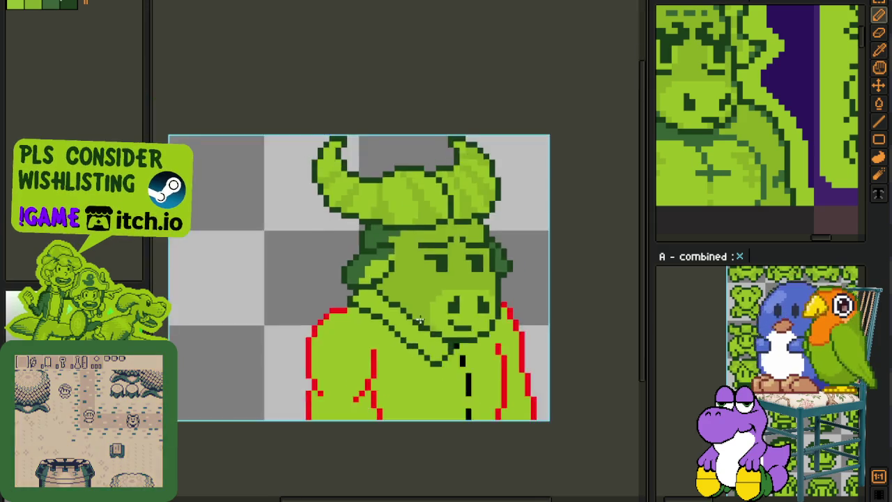
scroll(342, 302, "down", 5)
scroll(348, 313, "up", 5)
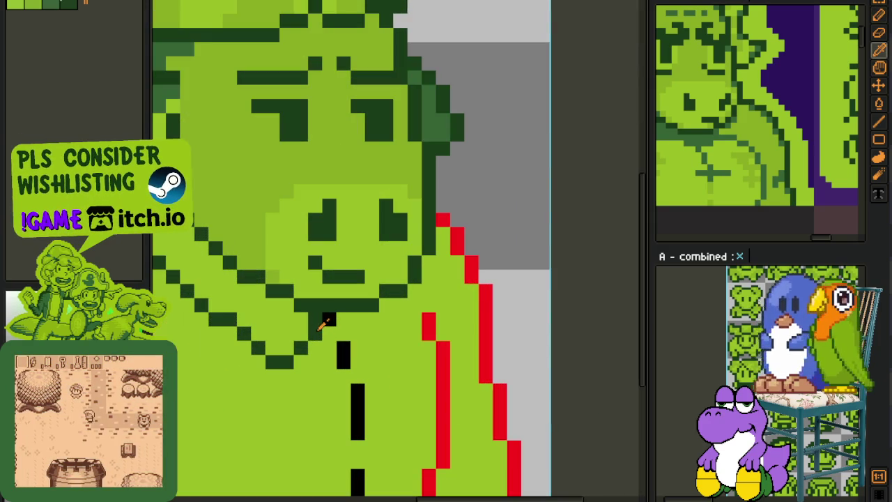
scroll(362, 338, "up", 1)
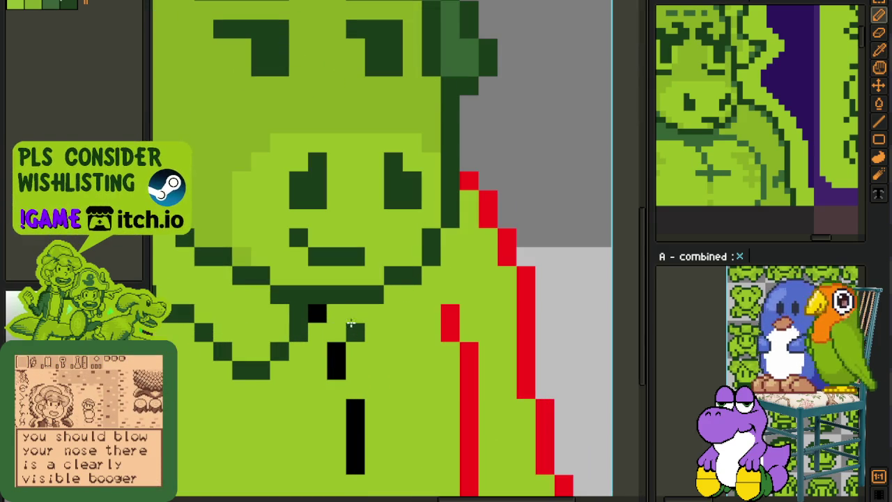
Paint dark green pixels across the hoodie's neck opening.
mouse_move(351, 315)
left_mouse_down()
mouse_move(365, 344)
mouse_move(424, 294)
left_mouse_up()
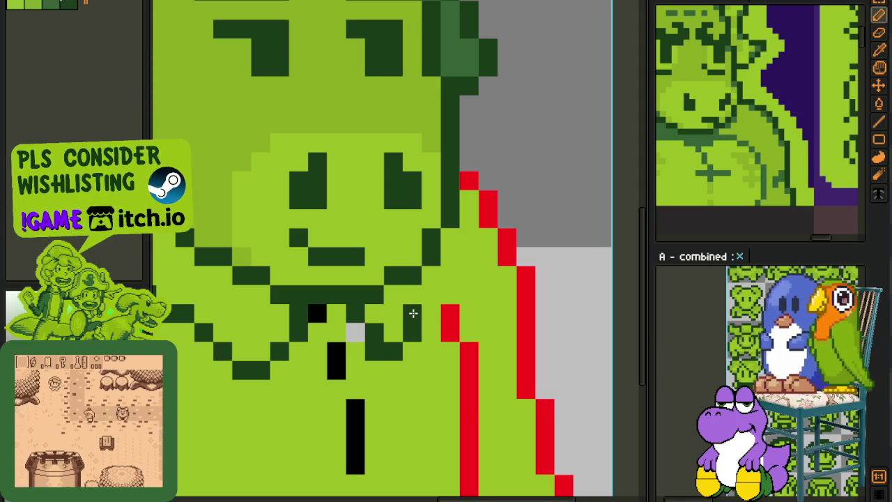
key("alt")
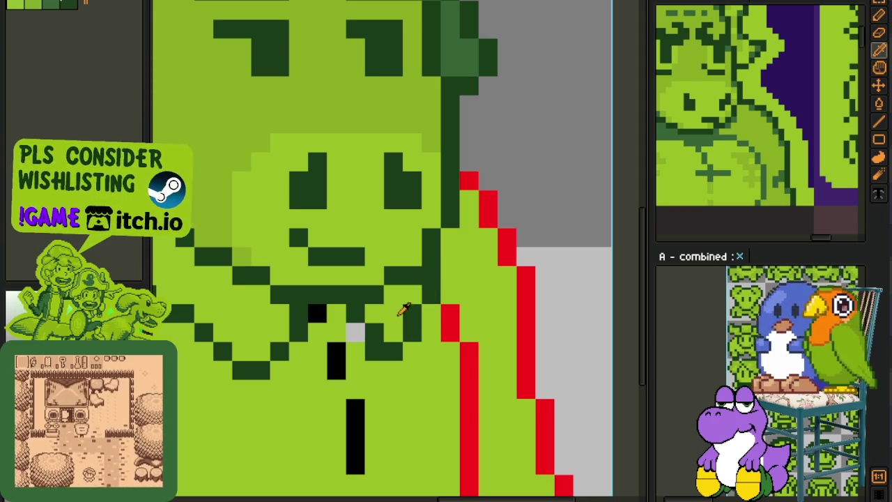
key("g")
scroll(418, 313, "down", 3)
scroll(465, 303, "down", 1)
Save the bull portrait and look it over.
key("ctrl+s")
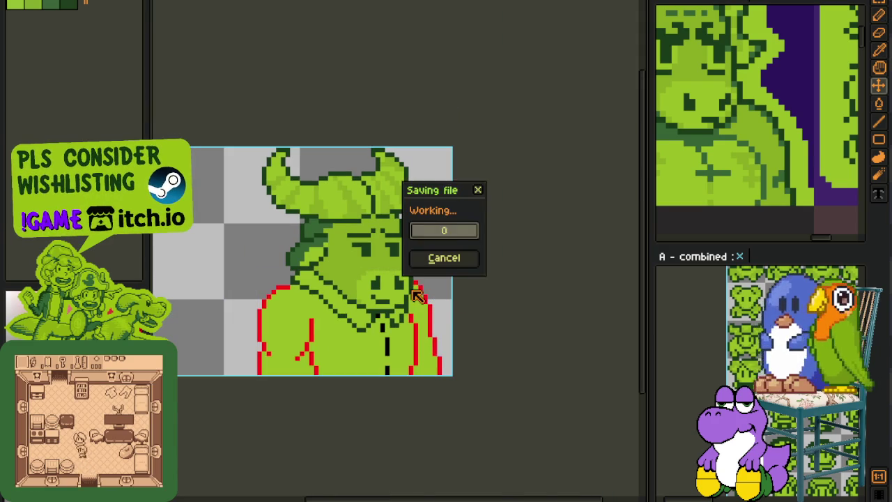
key("b")
key("ctrl+s")
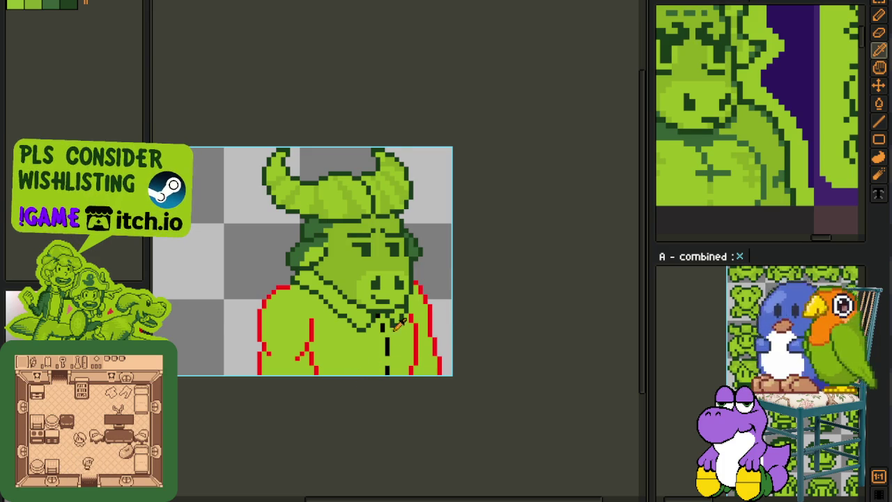
scroll(399, 322, "up", 3)
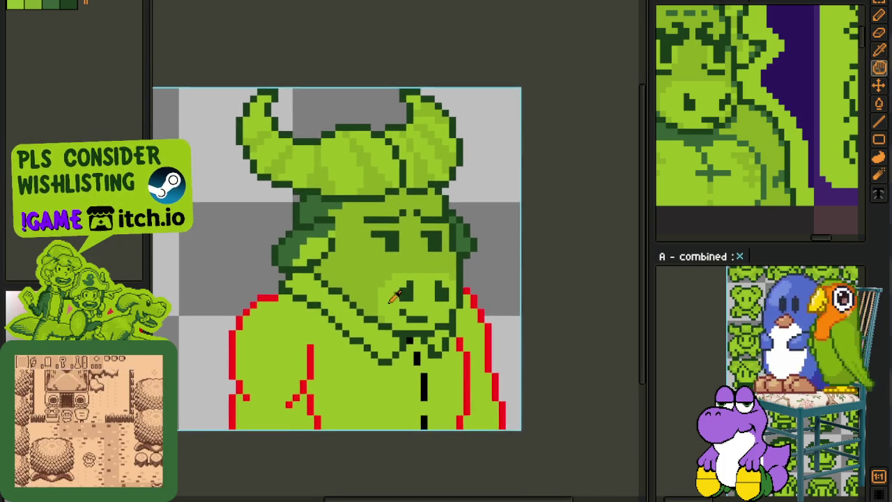
scroll(394, 296, "down", 1)
scroll(499, 300, "down", 1)
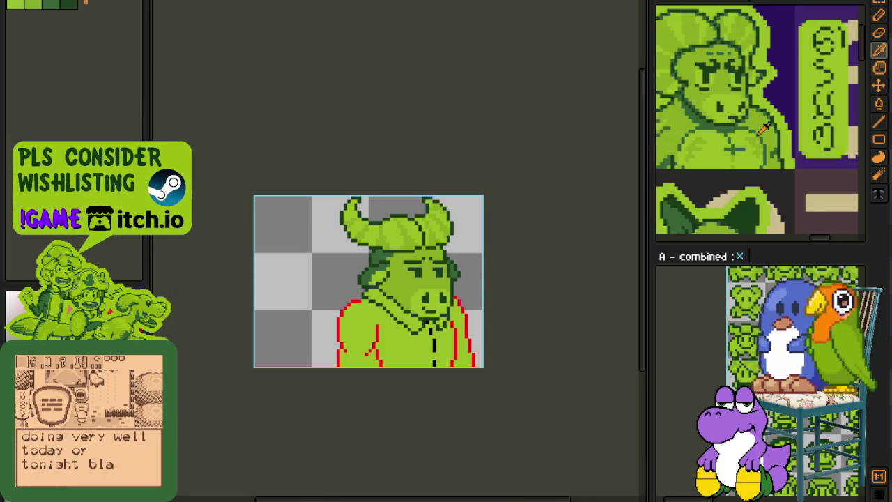
scroll(467, 268, "up", 1)
Merge Layer 2 down into Layer 1 from the timeline and save the file.
key("Tab")
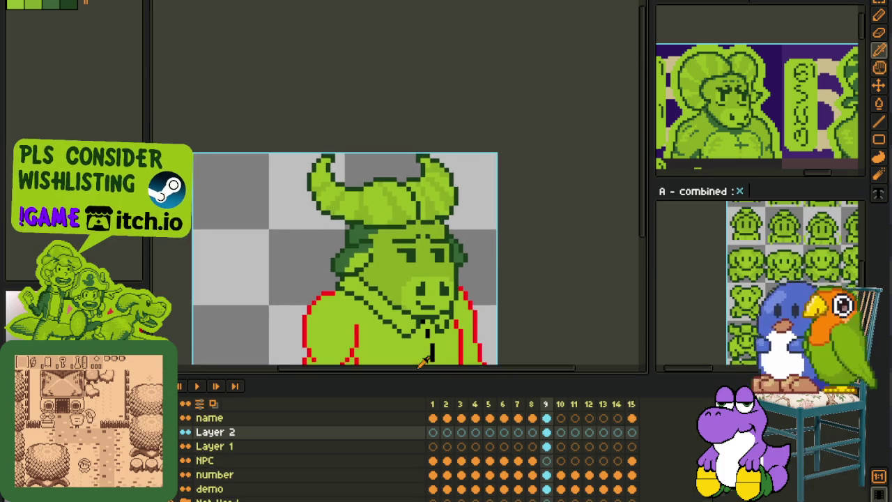
left_click(273, 442)
right_click(272, 442)
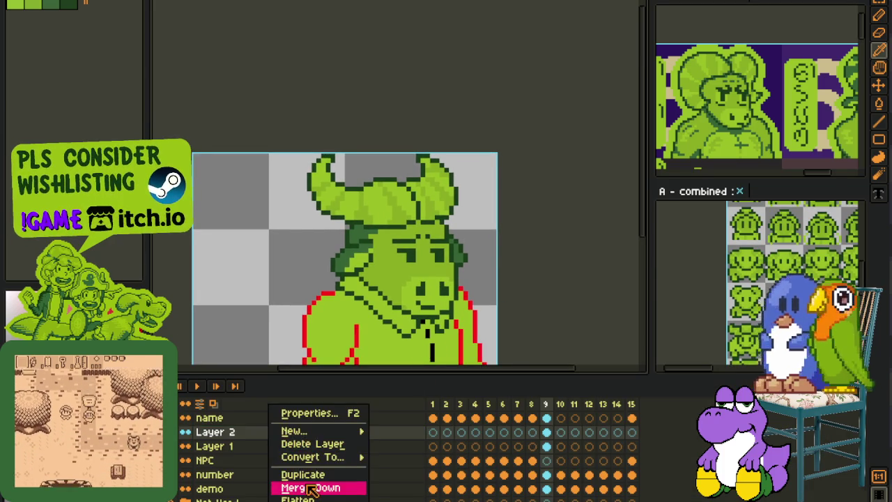
left_click(311, 489)
key("Tab")
key("ctrl+s")
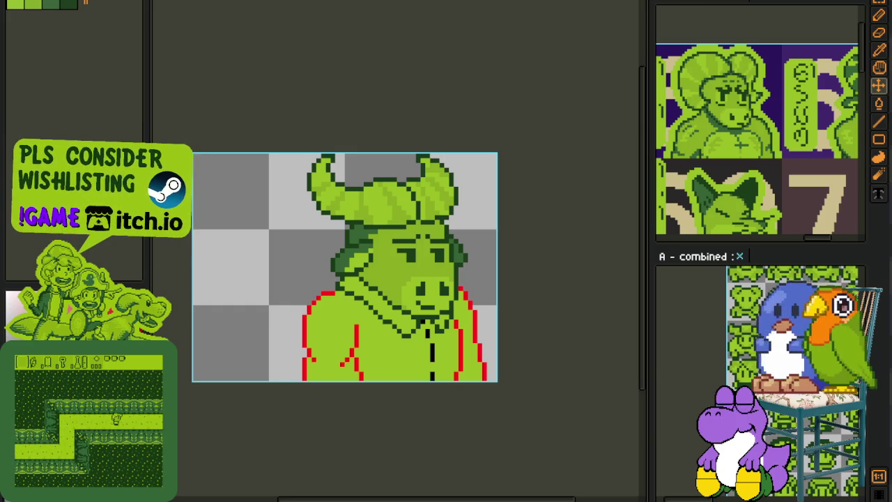
Zoom in and out on the Game Boy portrait sheet's character portraits.
scroll(301, 150, "down", 2)
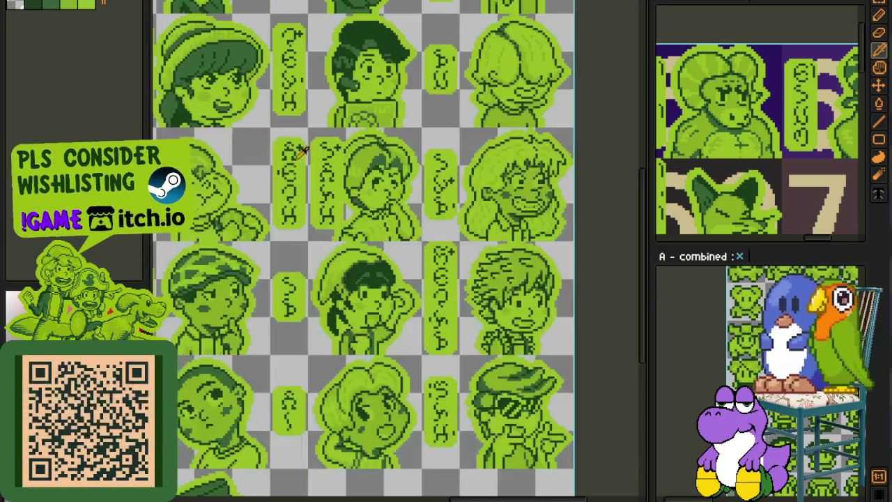
scroll(254, 158, "down", 5)
scroll(314, 230, "down", 5)
scroll(381, 307, "up", 1)
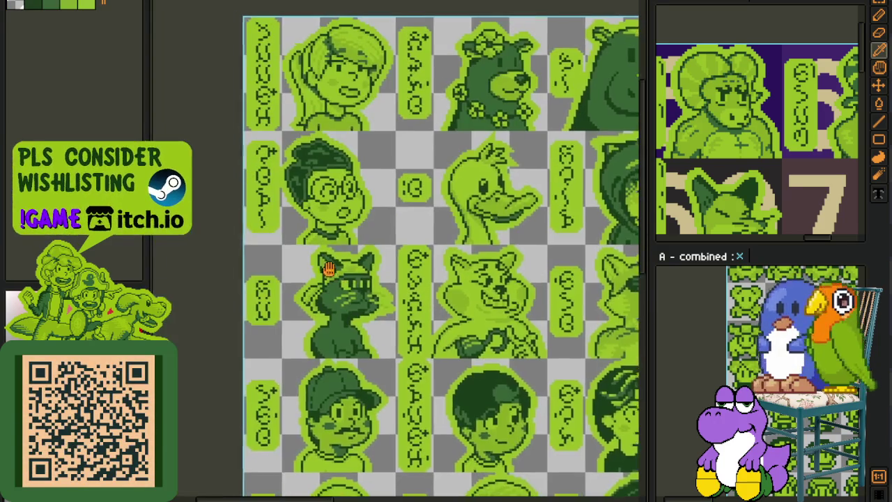
scroll(380, 306, "up", 1)
scroll(380, 304, "down", 2)
scroll(365, 249, "down", 2)
scroll(467, 149, "up", 1)
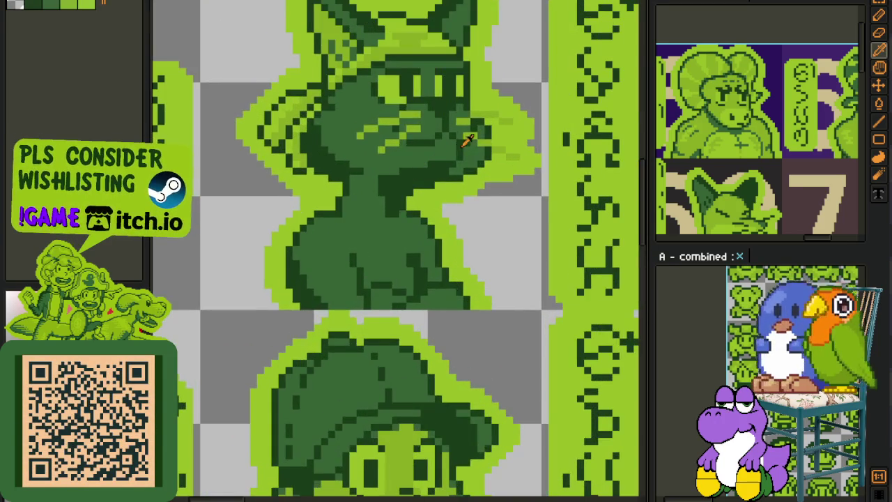
scroll(508, 194, "up", 1)
scroll(554, 293, "down", 3)
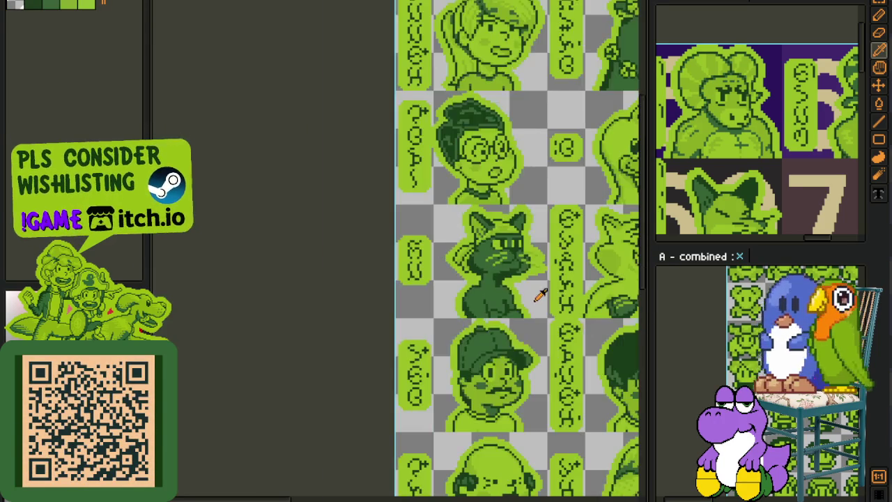
scroll(256, 279, "up", 1)
Pan over to the other character portraits and zoom around them and the town map.
left_click_drag(479, 295, 174, 275)
scroll(390, 261, "up", 1)
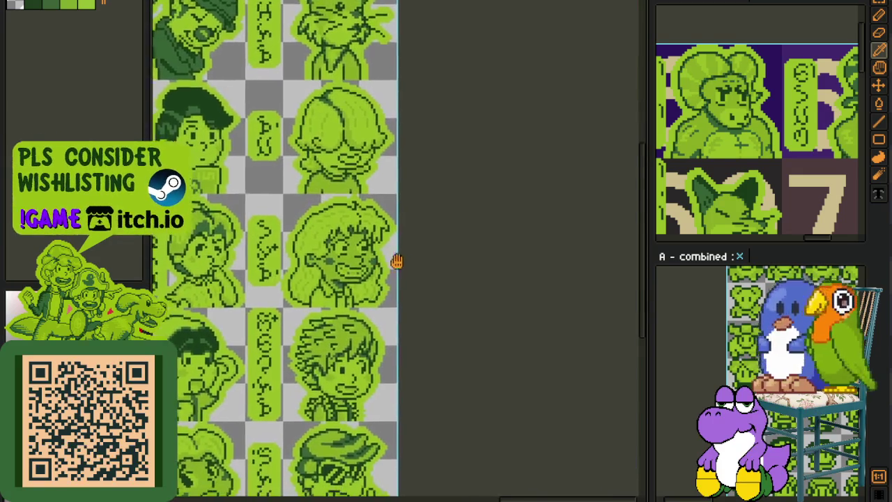
scroll(380, 264, "up", 1)
scroll(367, 267, "up", 1)
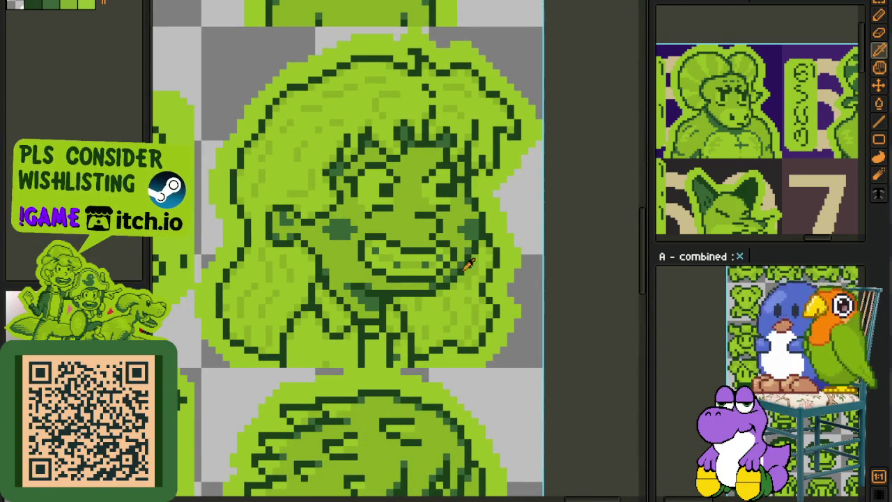
scroll(561, 240, "down", 1)
scroll(473, 259, "down", 3)
scroll(271, 325, "up", 2)
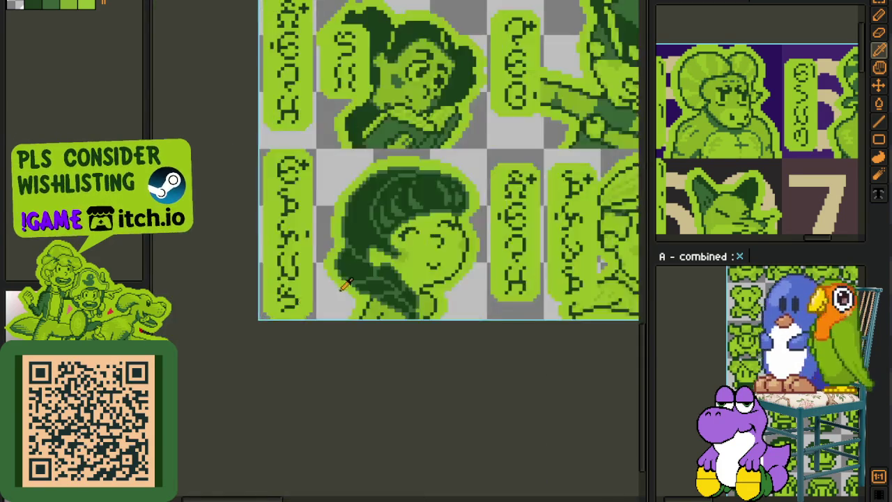
scroll(240, 149, "up", 1)
scroll(237, 144, "up", 1)
scroll(522, 323, "down", 1)
scroll(530, 328, "down", 1)
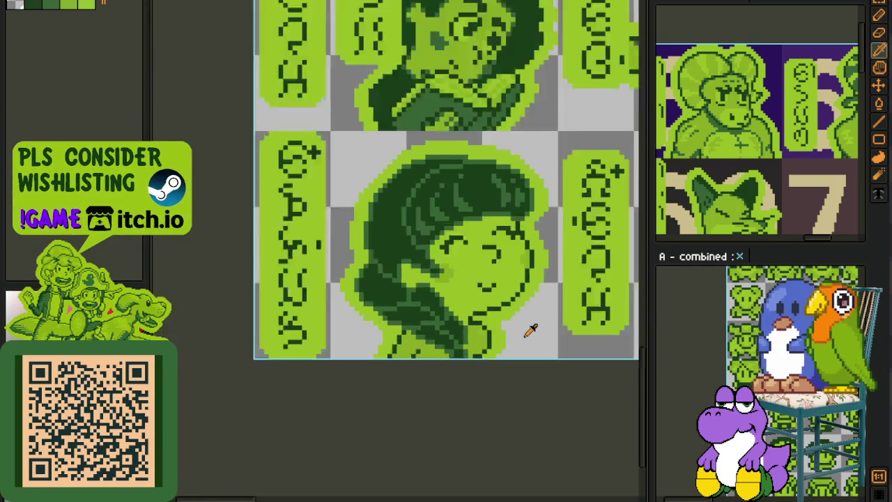
scroll(563, 252, "down", 1)
scroll(378, 300, "up", 1)
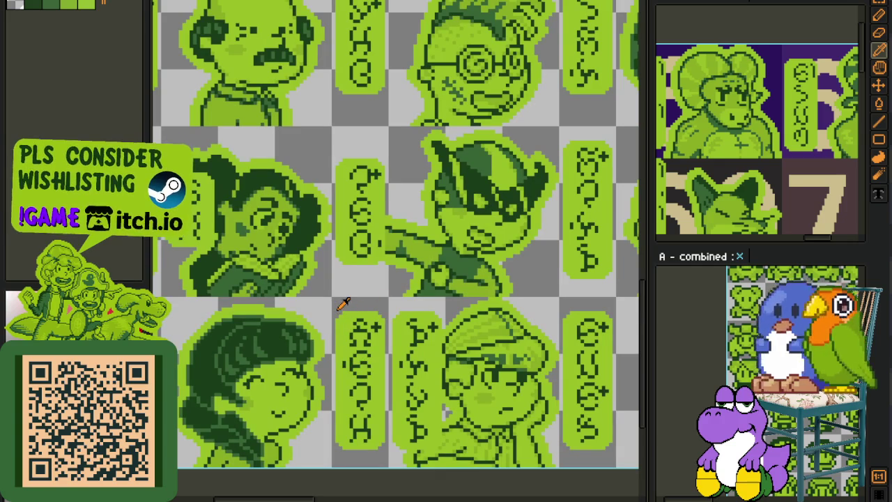
scroll(278, 324, "down", 2)
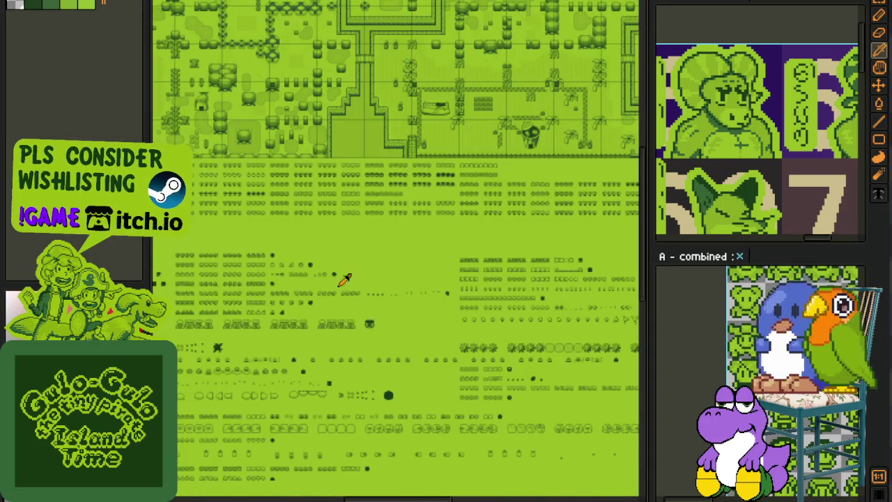
Bring the whole town map into view, then zoom and pan across more of the village.
scroll(308, 185, "up", 3)
scroll(441, 378, "down", 2)
left_click_drag(442, 378, 454, 377)
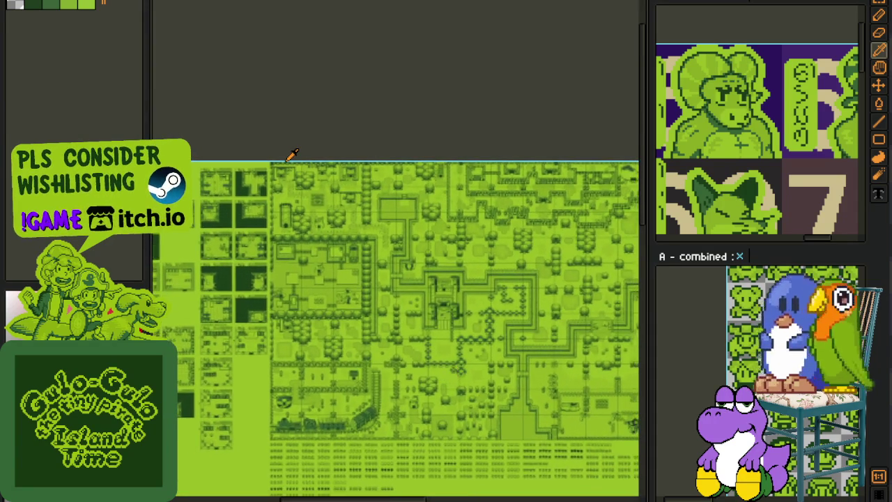
scroll(293, 155, "up", 1)
scroll(306, 178, "up", 1)
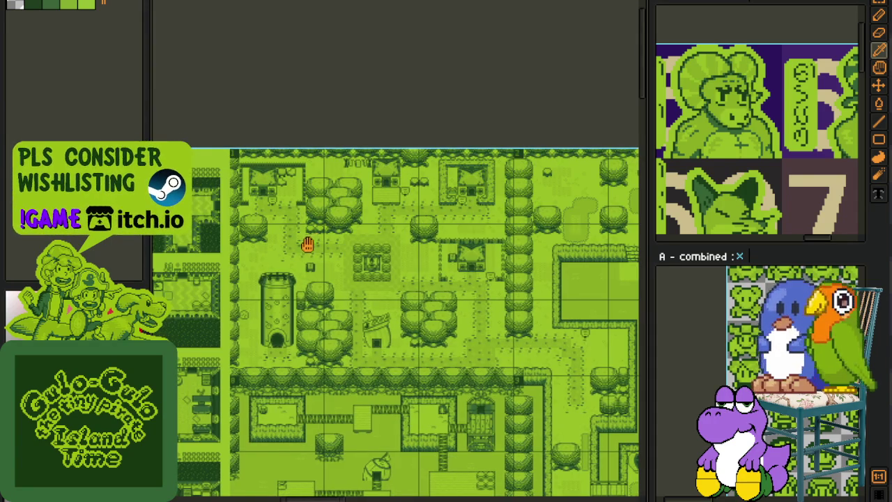
scroll(307, 244, "up", 2)
scroll(339, 235, "up", 1)
scroll(332, 234, "down", 2)
mouse_move(422, 281)
left_mouse_down()
mouse_move(355, 235)
mouse_move(368, 276)
left_mouse_up()
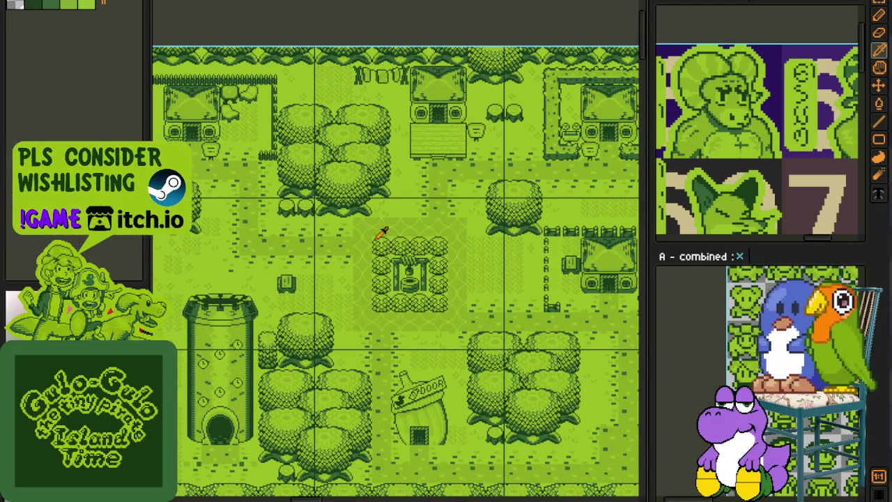
scroll(382, 231, "down", 1)
scroll(307, 161, "up", 1)
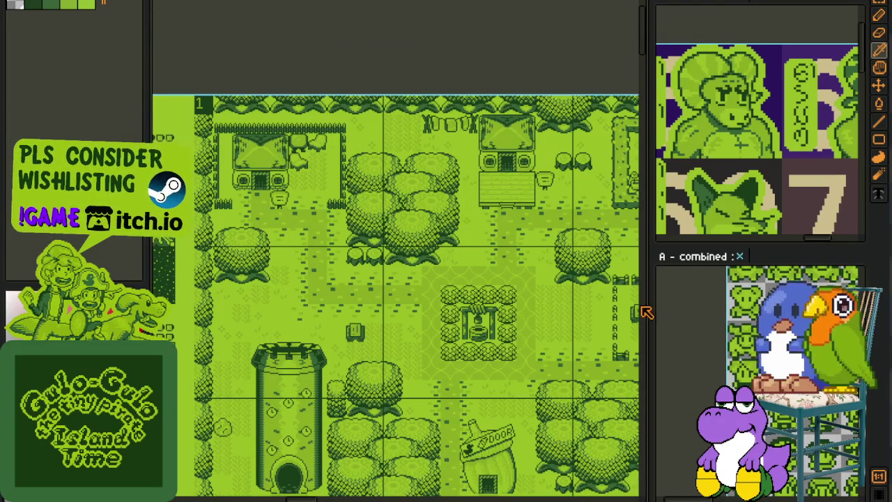
Widen the drawing area beside the reference panels and bring the font sheet into view.
left_click_drag(646, 312, 735, 324)
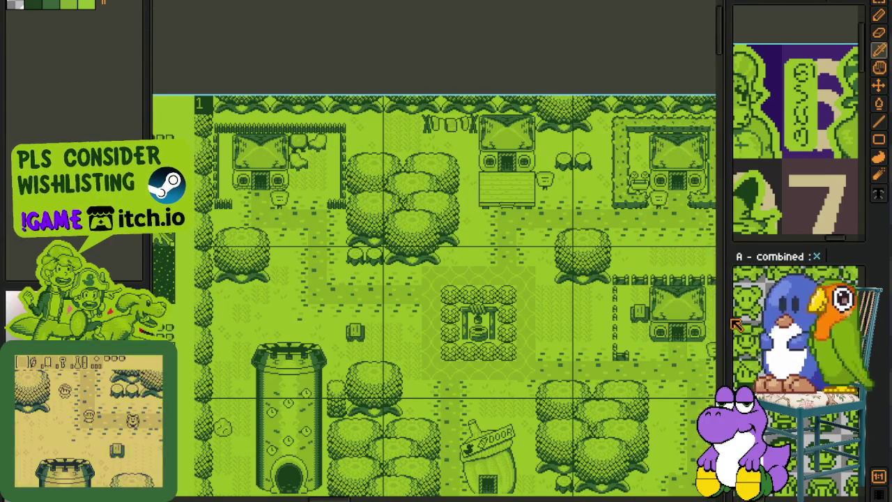
scroll(597, 293, "down", 2)
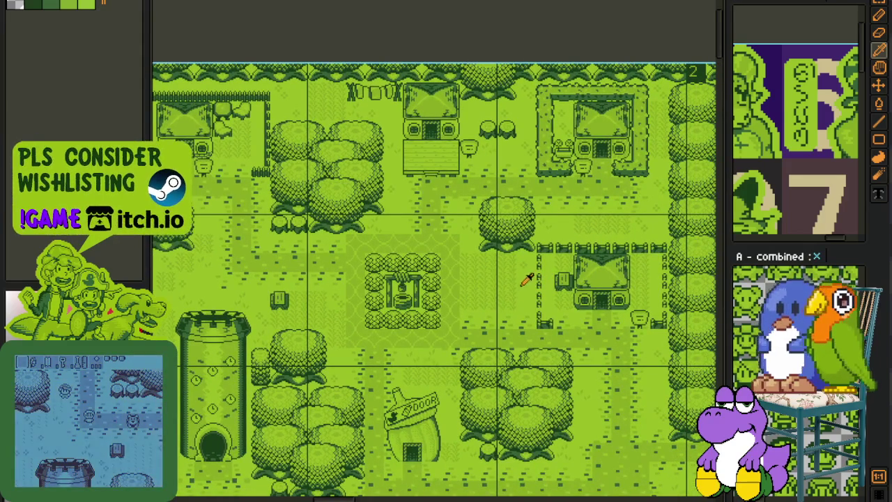
scroll(508, 268, "down", 1)
scroll(504, 262, "down", 2)
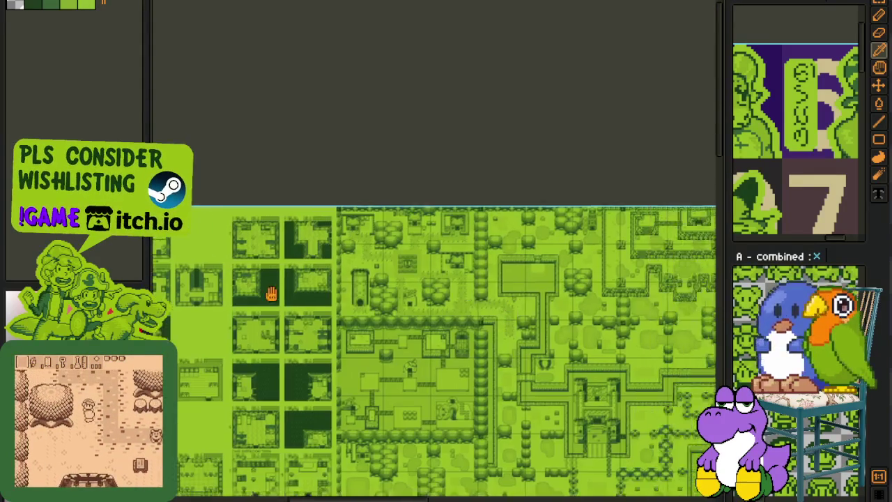
left_click_drag(271, 293, 386, 289)
scroll(446, 260, "up", 3)
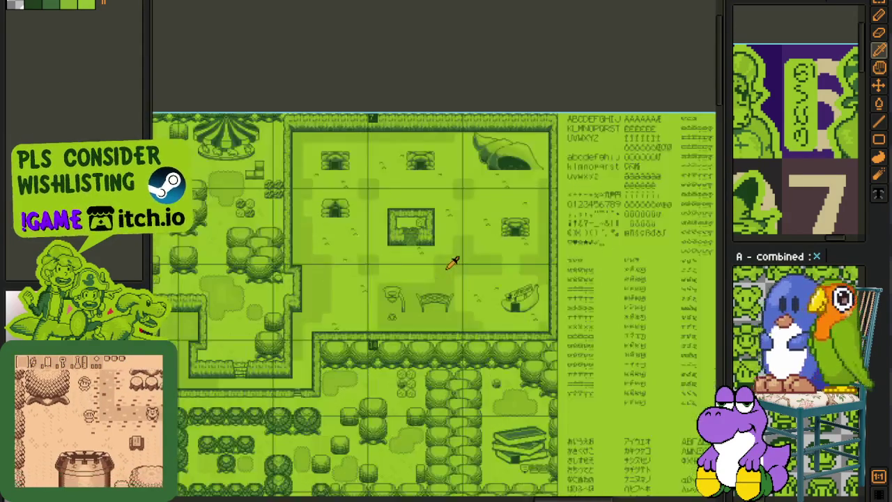
scroll(453, 261, "up", 2)
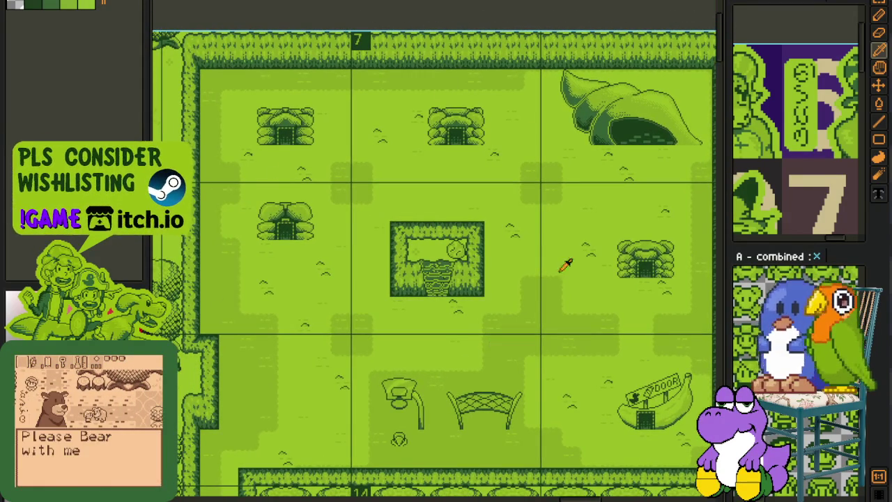
scroll(487, 349, "down", 3)
scroll(464, 293, "up", 1)
scroll(515, 353, "up", 1)
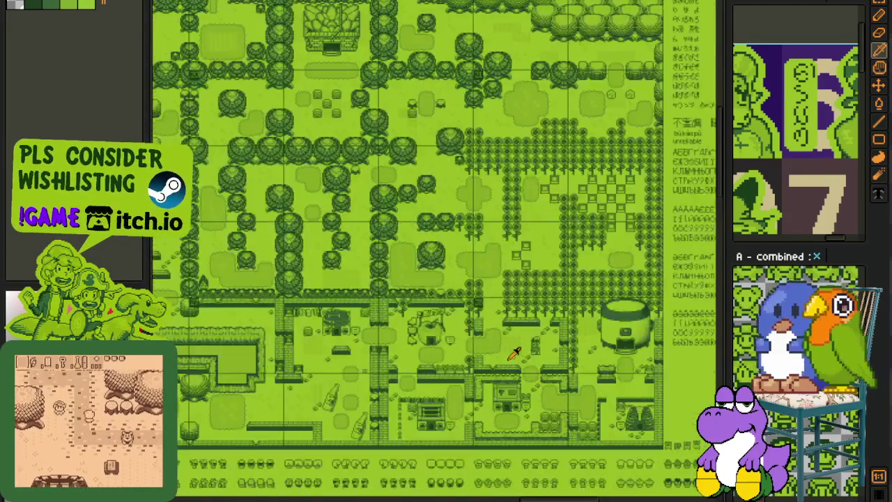
scroll(515, 353, "up", 2)
Pan across the town to the large pot building, its sunflowers and the map's left side.
mouse_move(515, 353)
left_mouse_down()
mouse_move(521, 268)
mouse_move(587, 263)
left_mouse_up()
scroll(520, 268, "down", 1)
scroll(521, 268, "up", 1)
left_click_drag(636, 305, 590, 318)
scroll(265, 313, "up", 2)
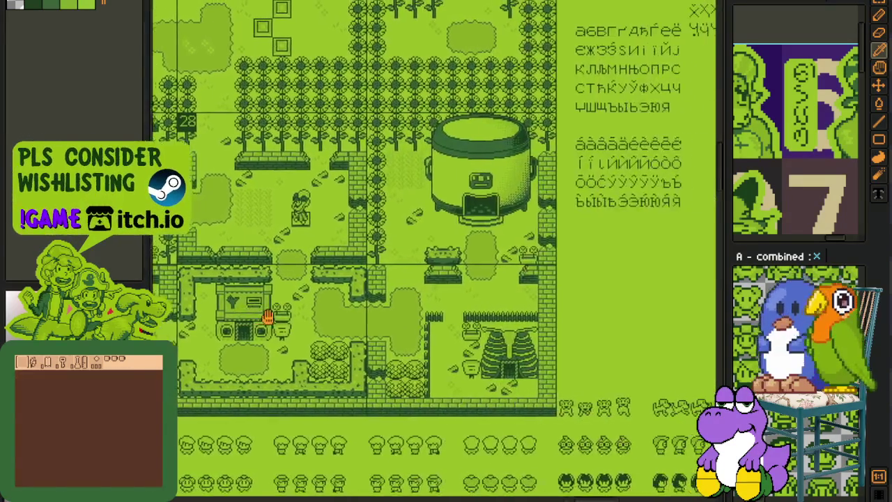
scroll(464, 312, "up", 1)
mouse_move(410, 210)
left_mouse_down()
mouse_move(422, 378)
mouse_move(489, 290)
mouse_move(559, 243)
left_mouse_up()
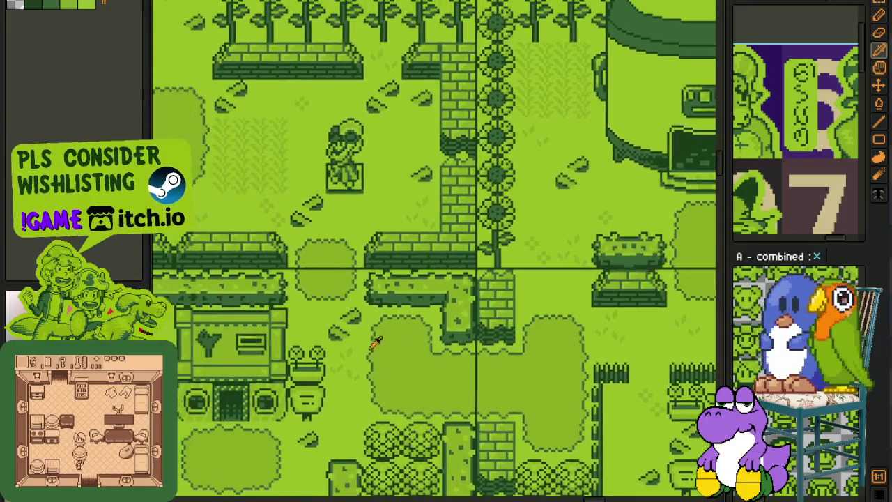
left_click_drag(375, 341, 487, 331)
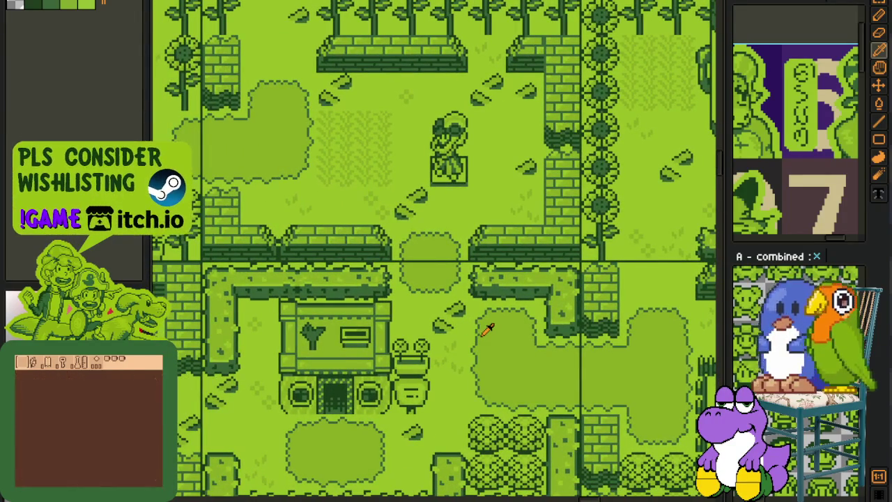
scroll(371, 182, "down", 2)
scroll(343, 124, "down", 1)
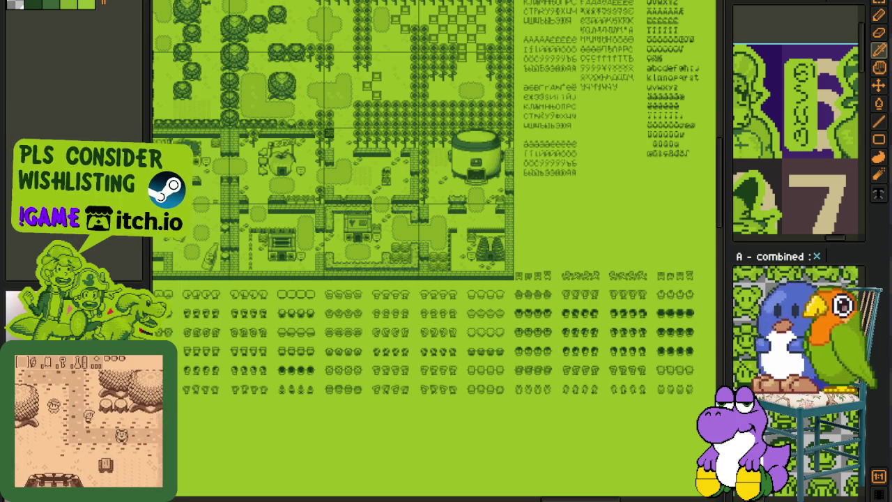
key("ctrl+Tab")
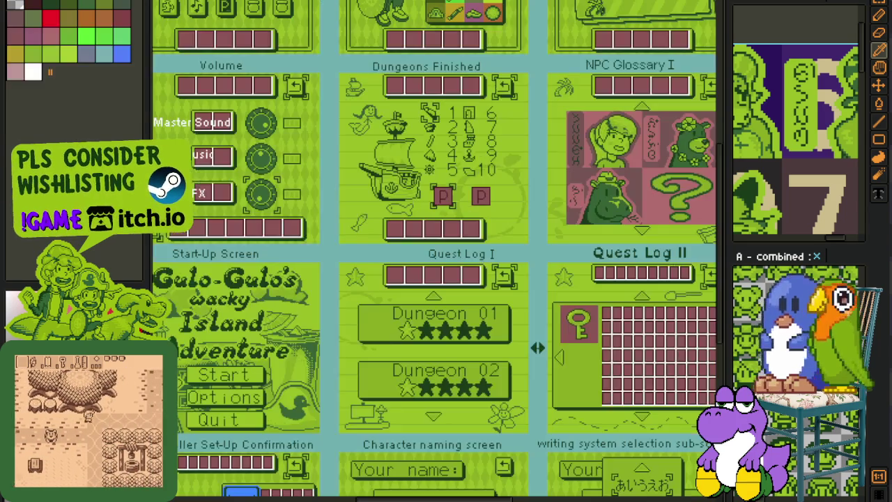
scroll(427, 186, "down", 2)
scroll(426, 186, "down", 1)
scroll(426, 187, "up", 5)
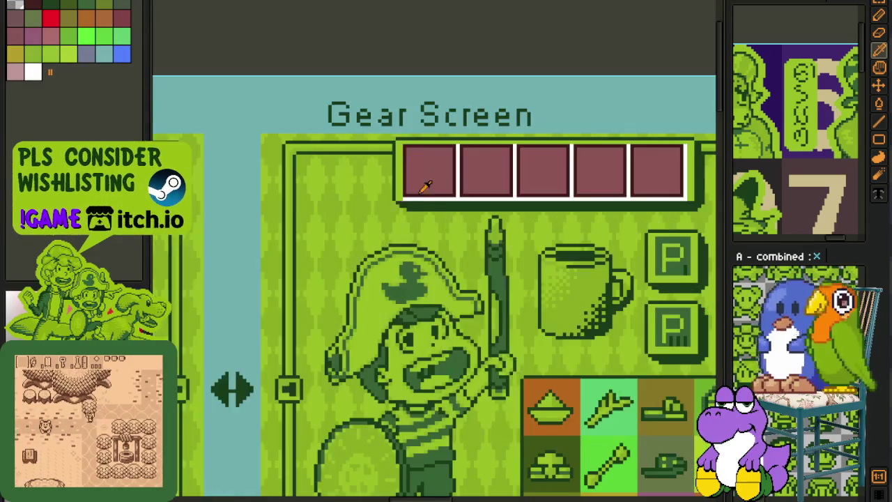
left_click_drag(426, 187, 423, 254)
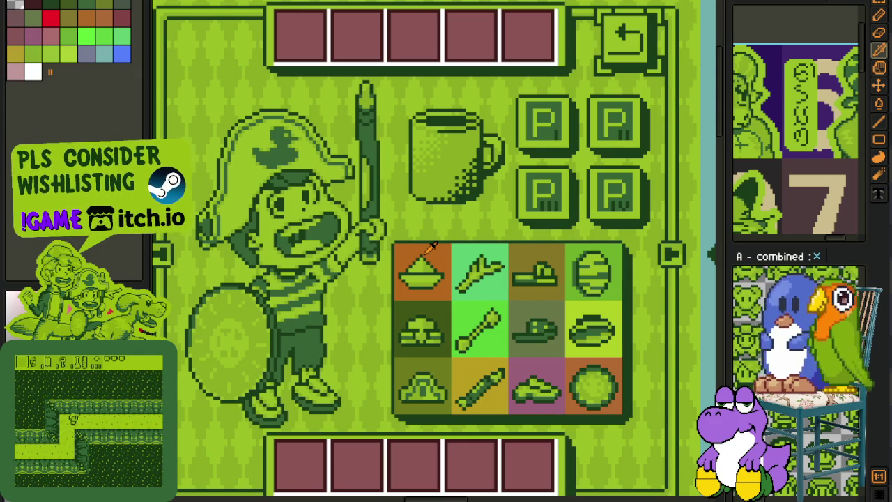
scroll(453, 153, "up", 1)
scroll(453, 153, "up", 1)
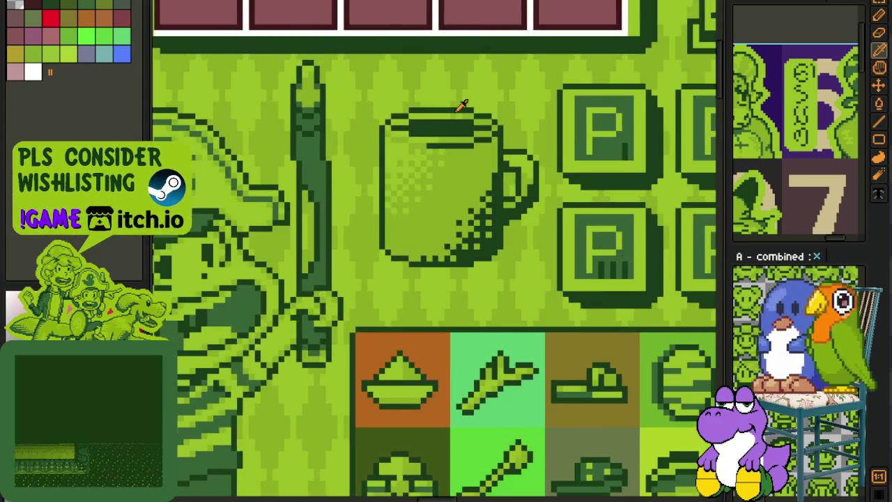
scroll(372, 133, "down", 1)
scroll(357, 164, "up", 2)
scroll(357, 164, "up", 1)
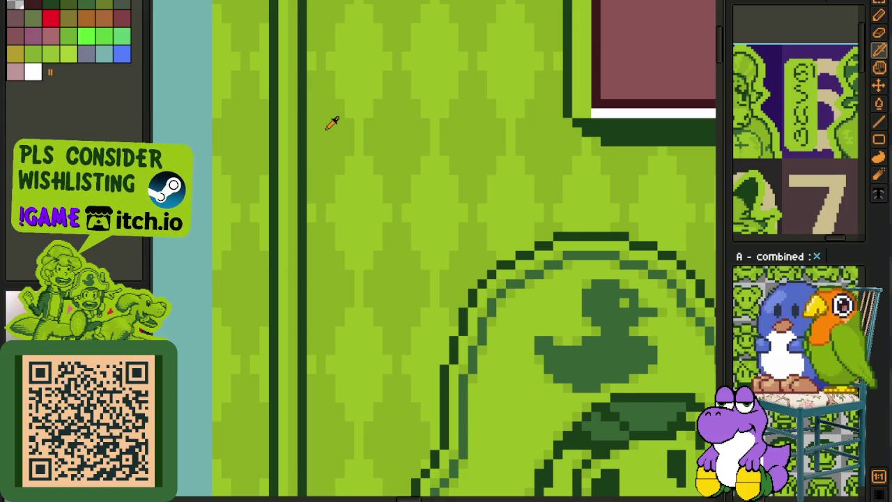
scroll(334, 123, "down", 3)
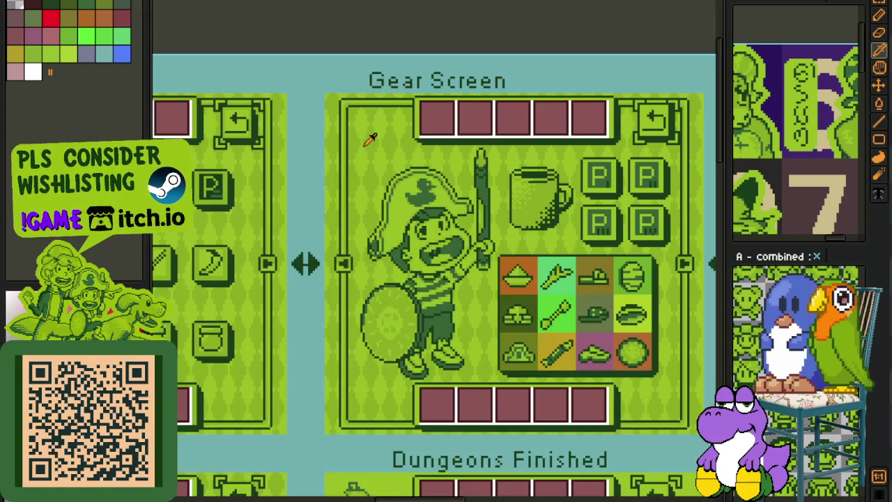
scroll(517, 158, "right", 3)
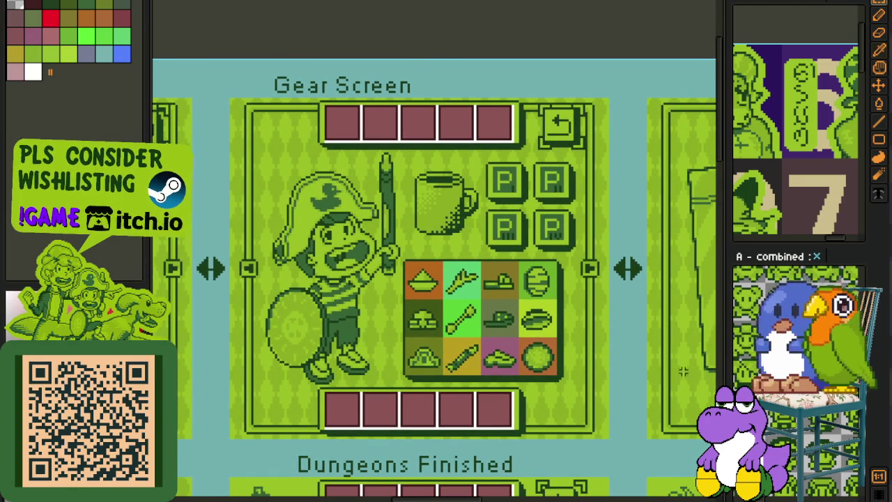
scroll(602, 423, "up", 2)
left_click_drag(613, 445, 258, 48)
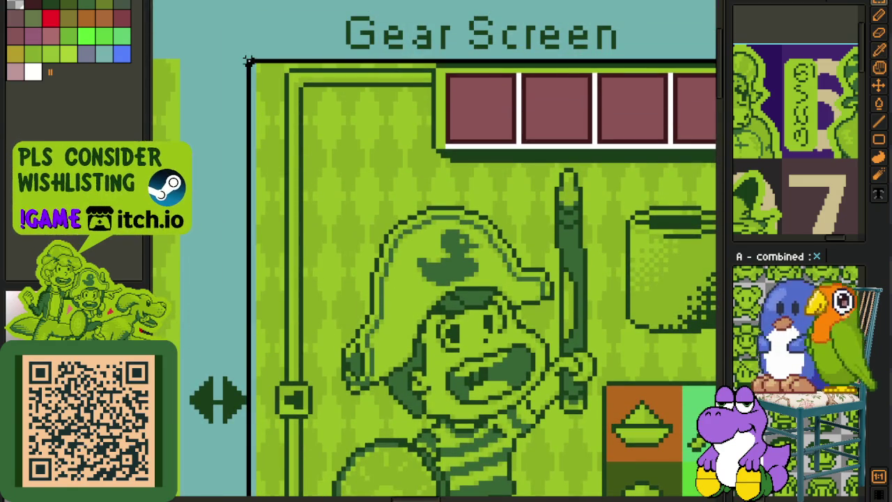
scroll(257, 48, "down", 4)
scroll(522, 246, "up", 1)
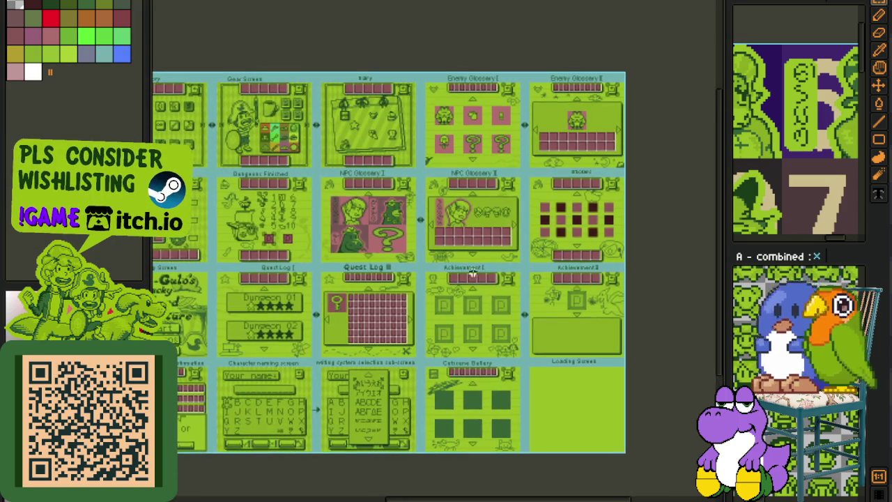
scroll(364, 229, "up", 3)
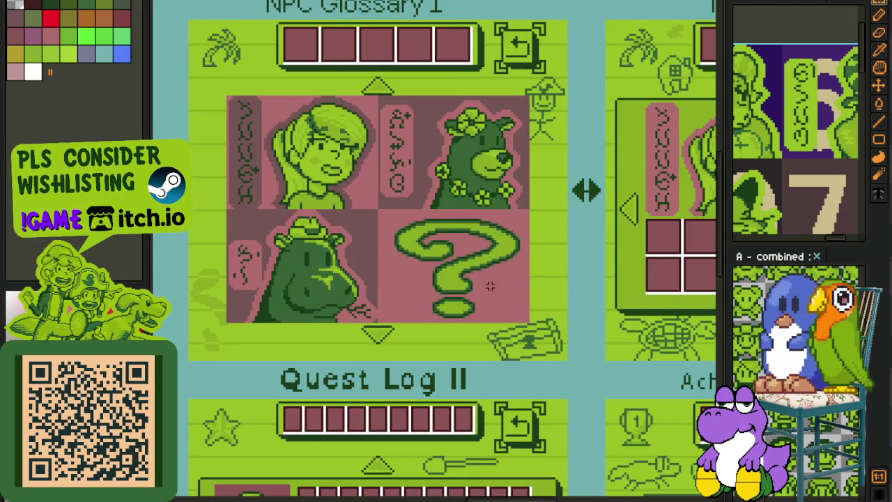
left_click_drag(490, 286, 608, 315)
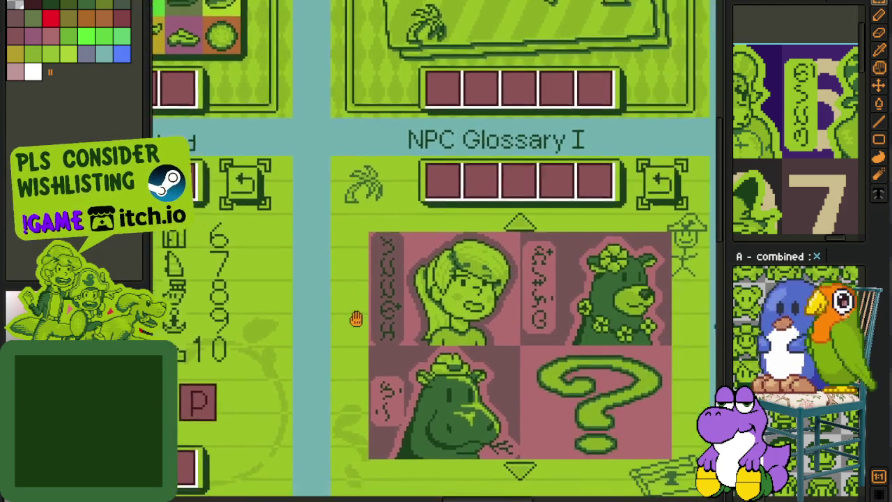
left_click_drag(608, 315, 491, 257)
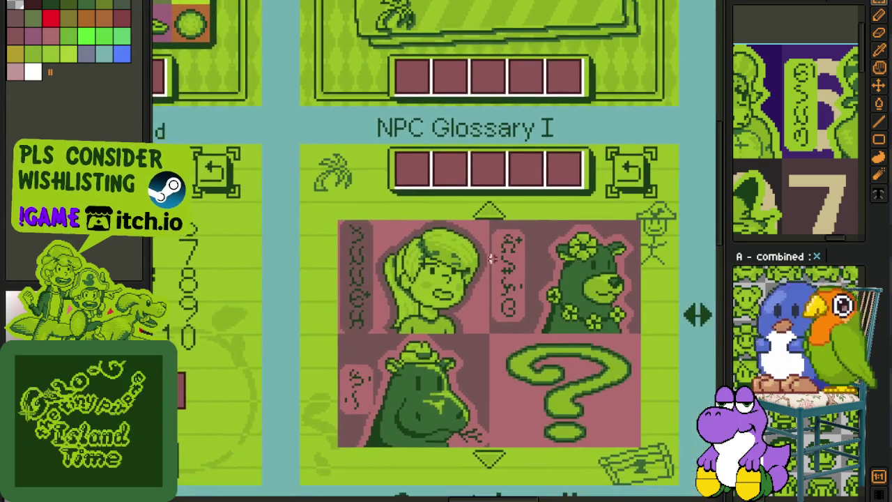
scroll(543, 268, "up", 1)
scroll(544, 268, "up", 1)
left_click_drag(258, 40, 645, 368)
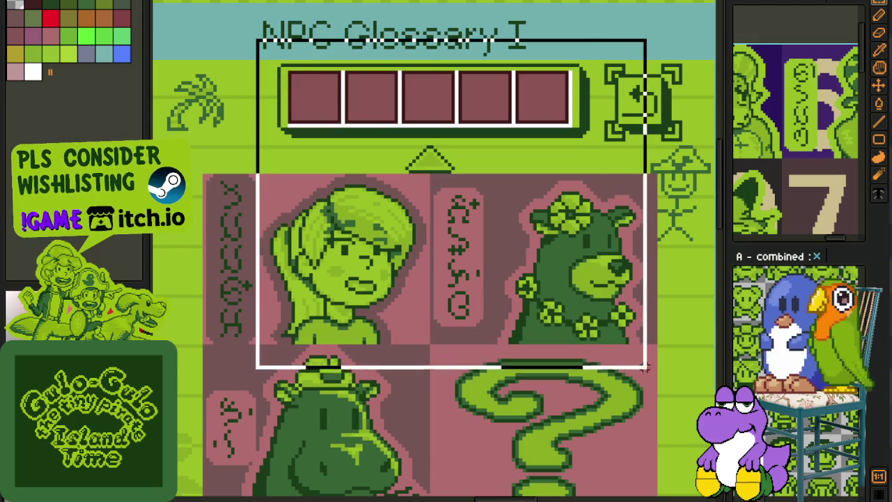
scroll(254, 399, "down", 1)
scroll(257, 399, "up", 1)
left_click_drag(420, 342, 678, 492)
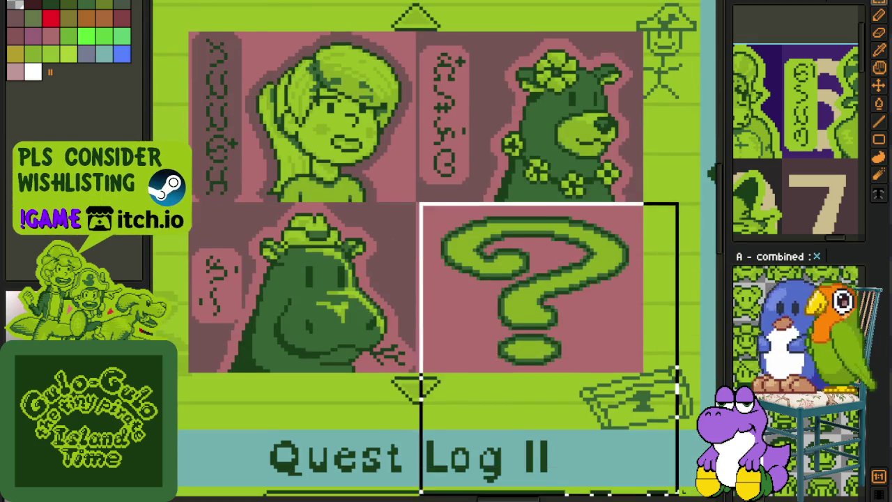
scroll(477, 283, "up", 1)
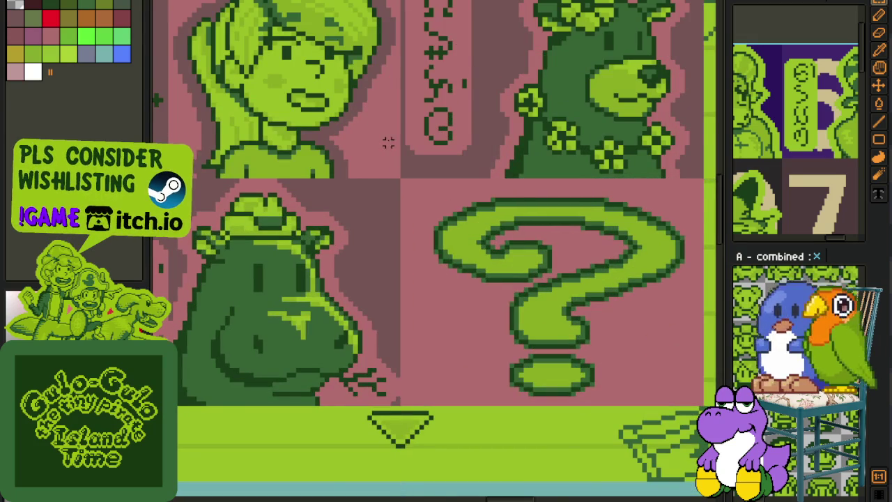
scroll(388, 142, "down", 1)
scroll(388, 146, "down", 1)
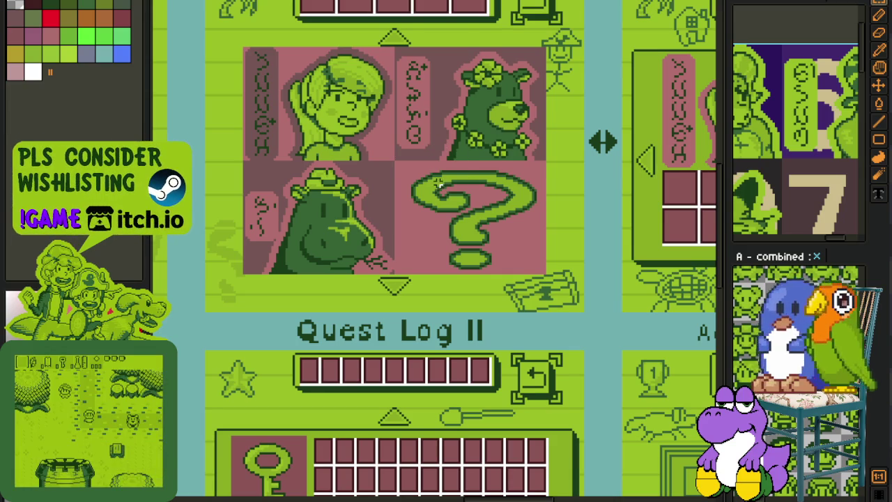
scroll(437, 172, "up", 1)
scroll(414, 155, "up", 1)
scroll(323, 188, "up", 1)
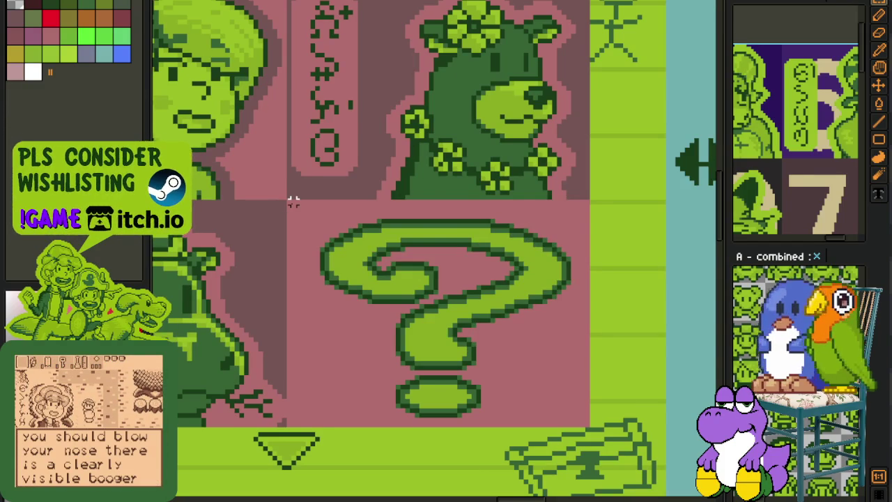
scroll(293, 202, "down", 3)
scroll(300, 209, "down", 2)
scroll(465, 188, "up", 4)
left_click_drag(465, 188, 267, 239)
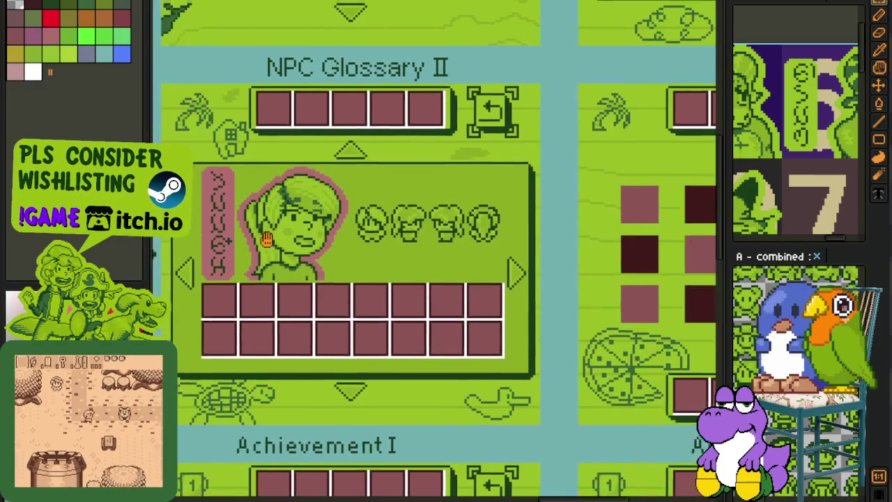
scroll(272, 247, "left", 5)
scroll(279, 263, "up", 5)
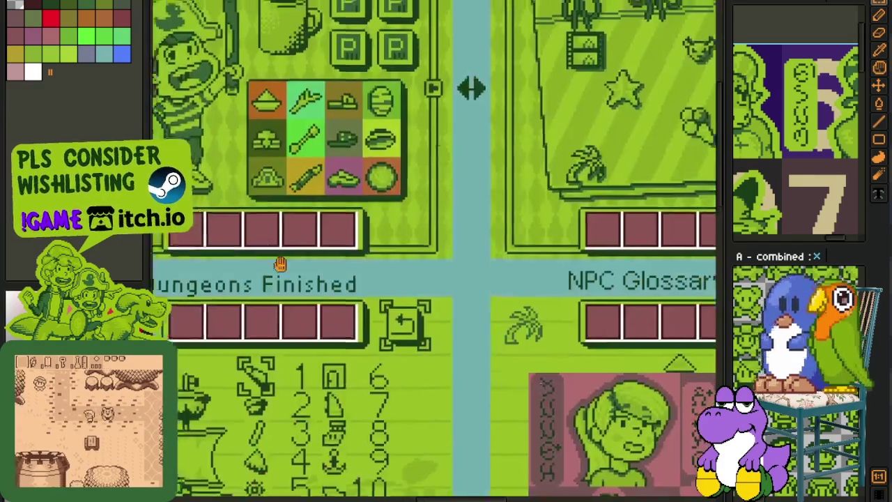
scroll(279, 263, "up", 3)
left_click_drag(257, 106, 624, 473)
scroll(550, 306, "down", 3)
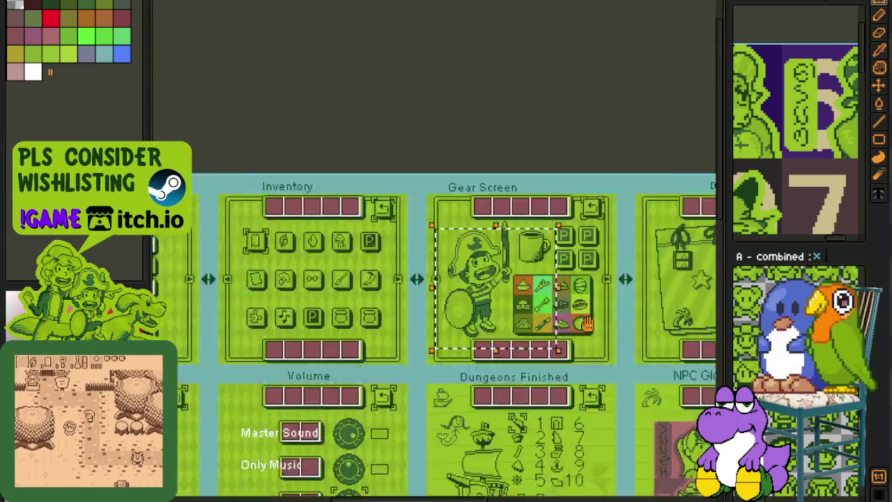
scroll(586, 322, "up", 3)
scroll(578, 323, "up", 1)
scroll(565, 324, "down", 1)
scroll(552, 325, "up", 1)
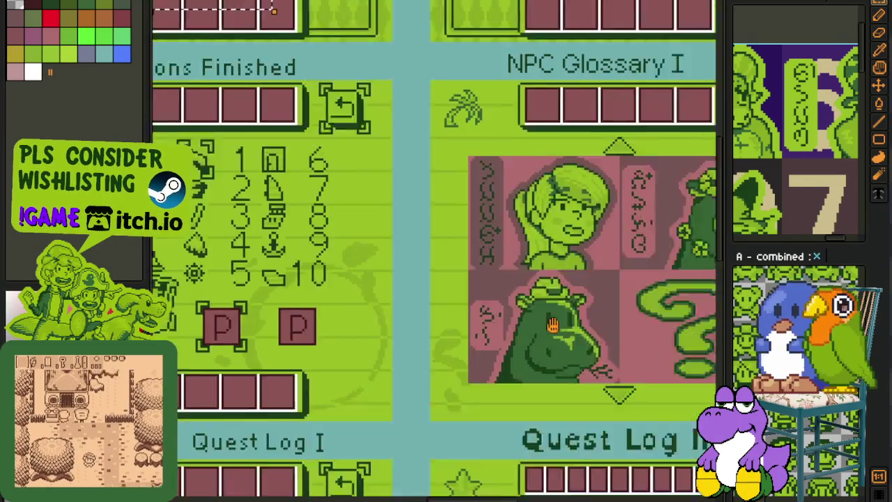
scroll(552, 325, "up", 2)
scroll(552, 324, "left", 3)
scroll(541, 291, "up", 1)
scroll(541, 290, "left", 3)
scroll(392, 344, "left", 2)
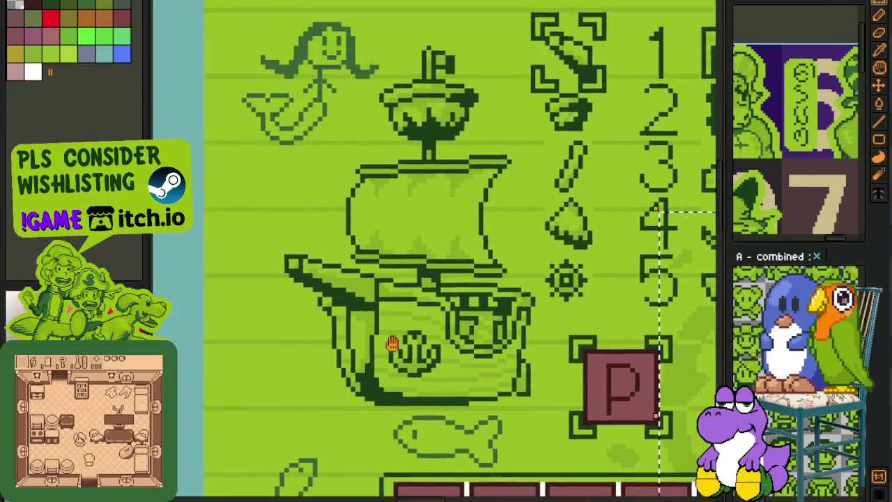
scroll(392, 344, "down", 2)
scroll(542, 290, "down", 1)
scroll(619, 287, "down", 1)
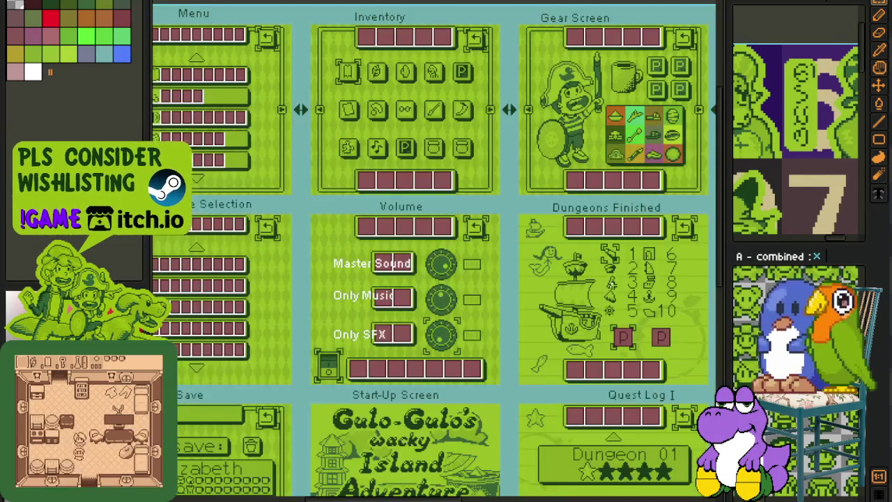
scroll(342, 204, "right", 3)
scroll(342, 205, "down", 1)
scroll(343, 205, "right", 1)
scroll(343, 205, "up", 1)
scroll(342, 205, "right", 2)
scroll(342, 205, "down", 2)
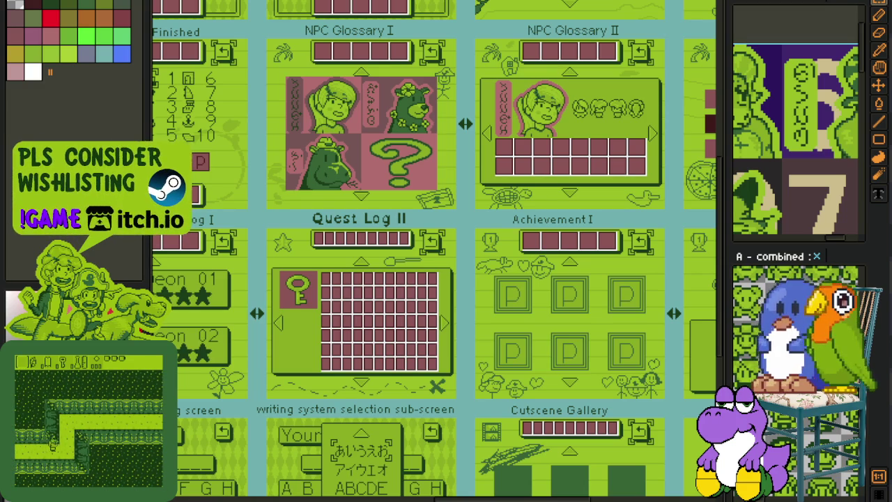
View the portrait sheet with an extra left column of portraits, then switch to the numbered-tile sheet.
key("ctrl+Tab")
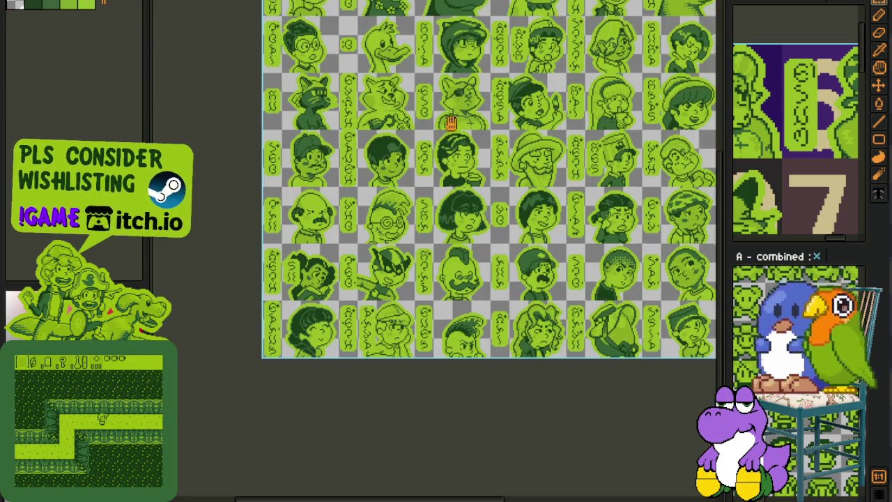
scroll(314, 215, "up", 2)
left_click_drag(258, 200, 296, 191)
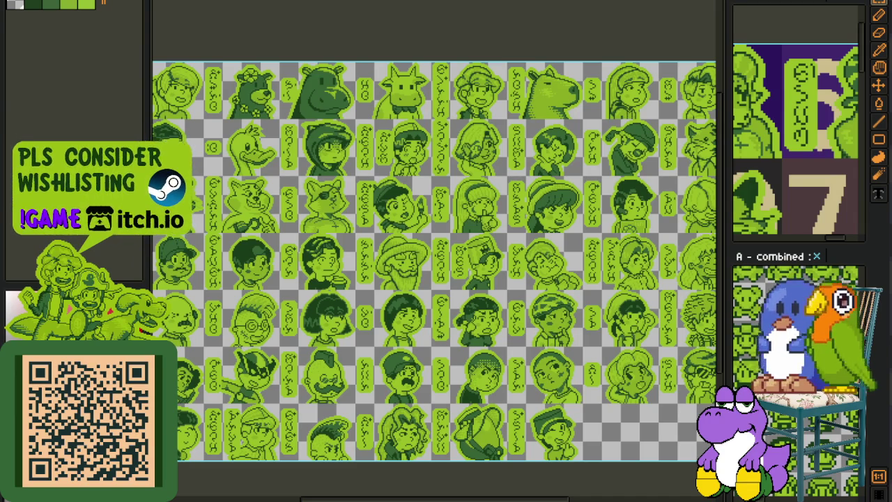
scroll(328, 179, "up", 2)
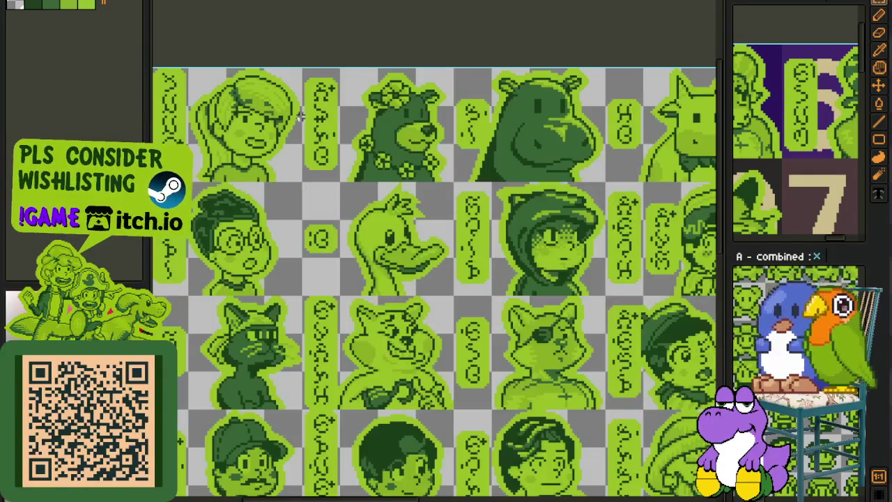
scroll(583, 196, "down", 1)
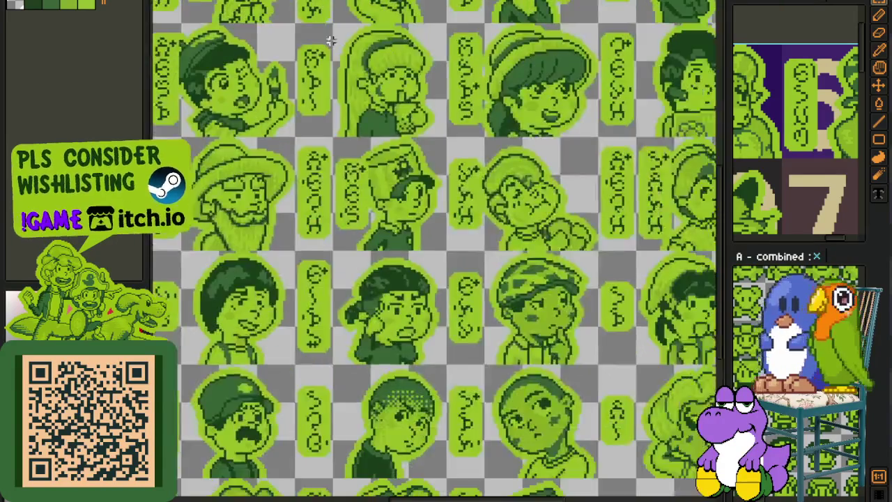
scroll(409, 75, "down", 1)
left_click(758, 4)
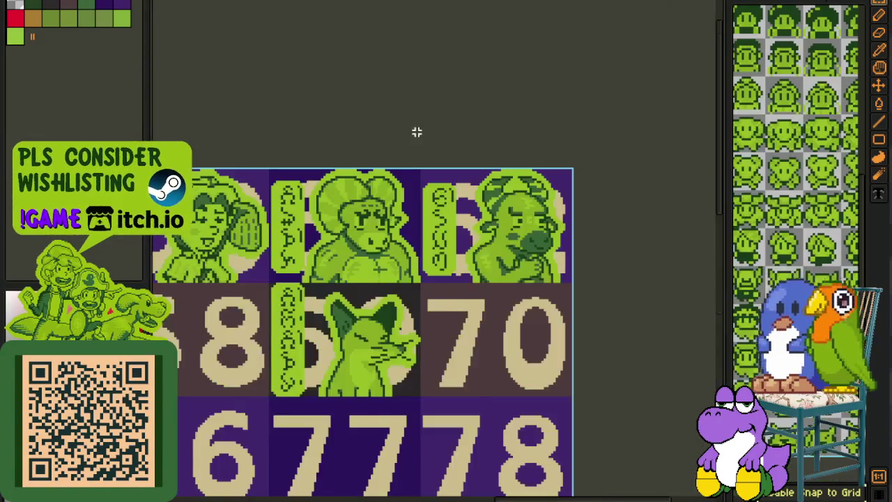
Pan to the bottom-right numbered tiles, then back to select the cat portrait tile.
scroll(415, 209, "down", 1)
scroll(413, 342, "up", 1)
left_click_drag(414, 342, 300, 66)
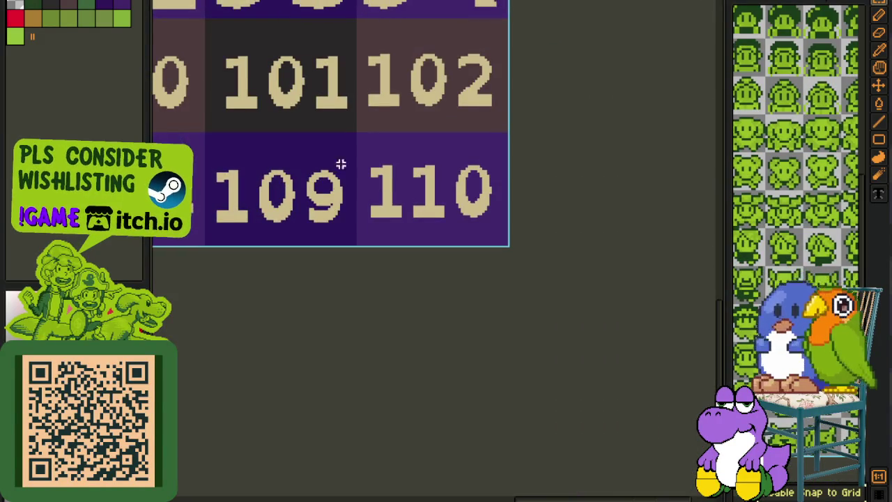
left_click_drag(340, 164, 399, 344)
scroll(400, 345, "down", 1)
scroll(418, 300, "up", 2)
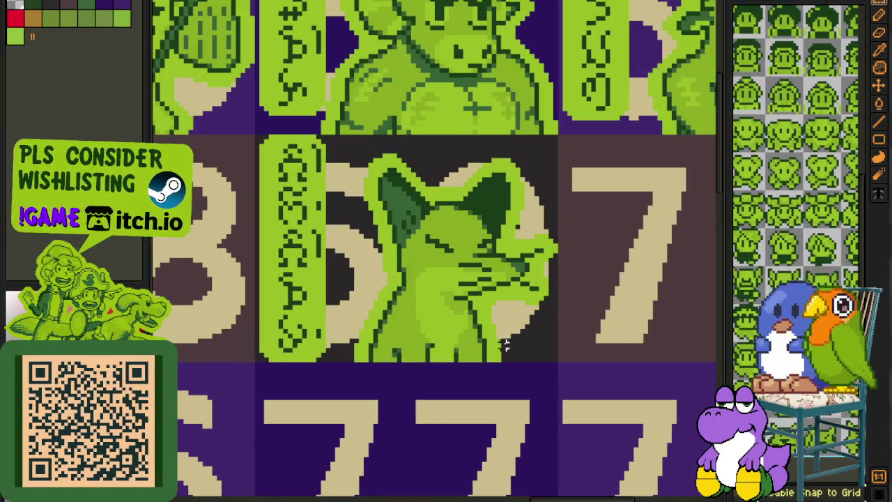
left_click(445, 258)
Marquee-select the row of tiles numbered 63 to 68.
scroll(294, 199, "down", 2)
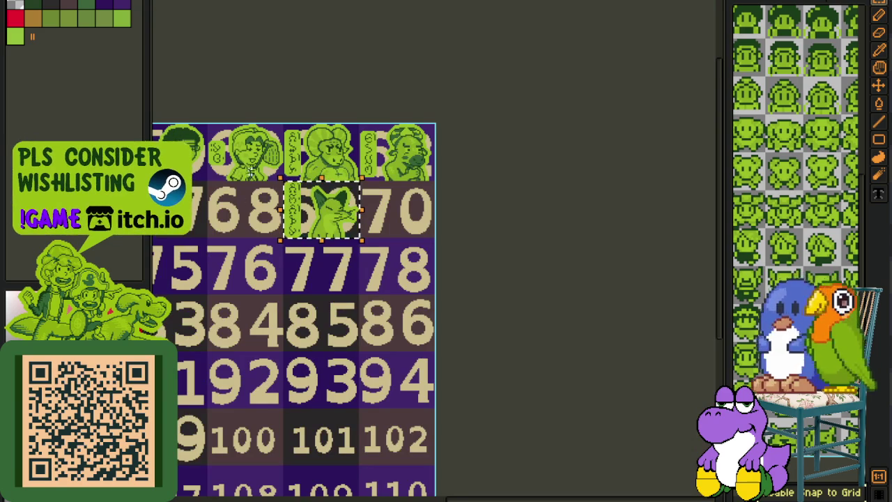
scroll(307, 187, "up", 1)
scroll(308, 186, "up", 2)
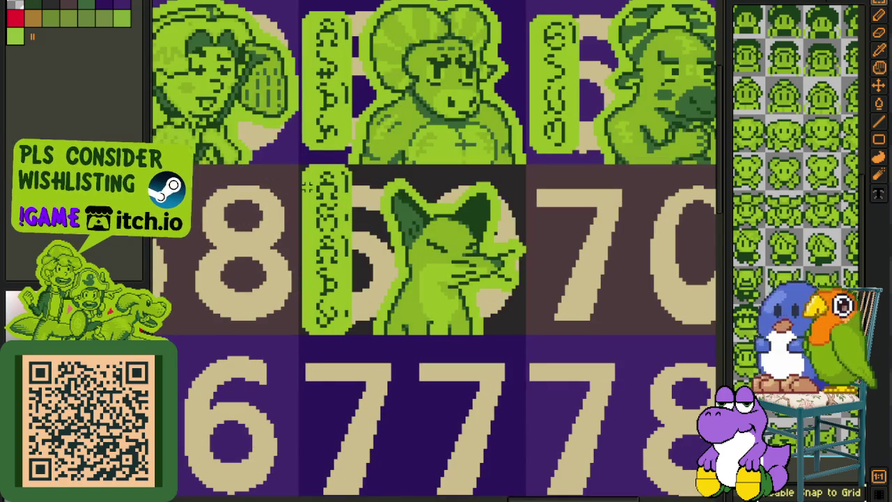
scroll(398, 302, "down", 3)
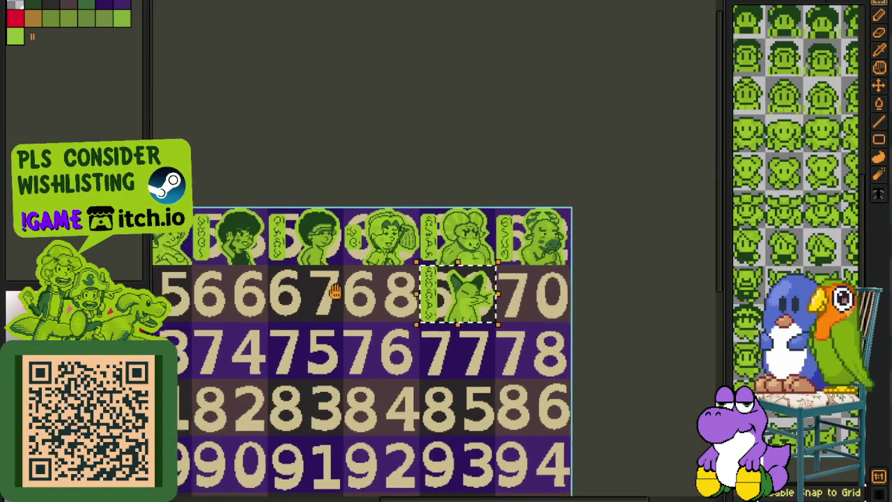
scroll(402, 289, "left", 3)
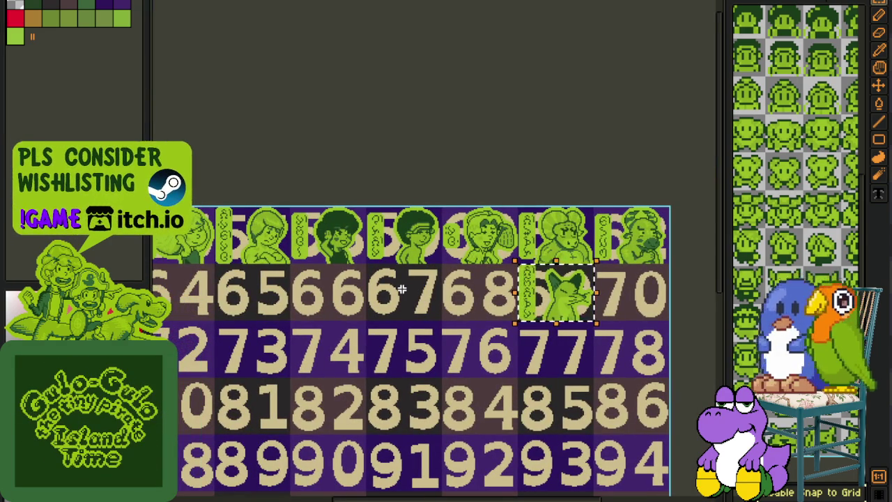
scroll(402, 289, "left", 2)
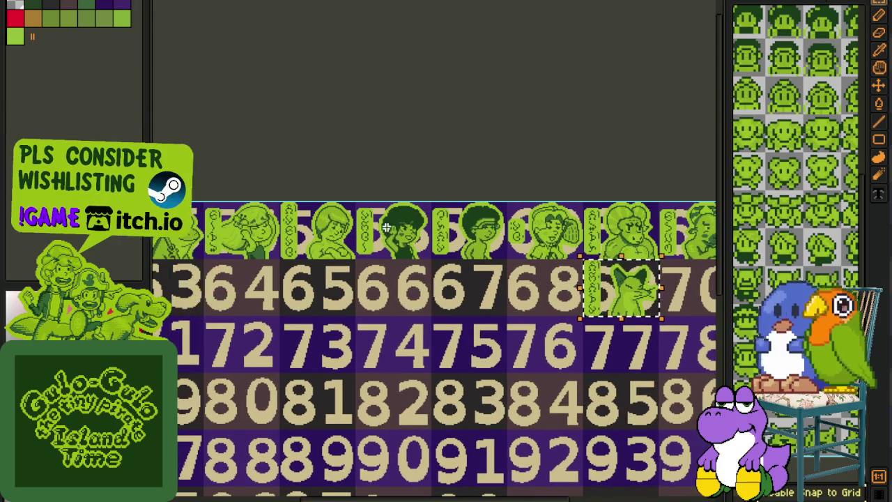
scroll(475, 287, "left", 3)
left_click_drag(215, 265, 617, 328)
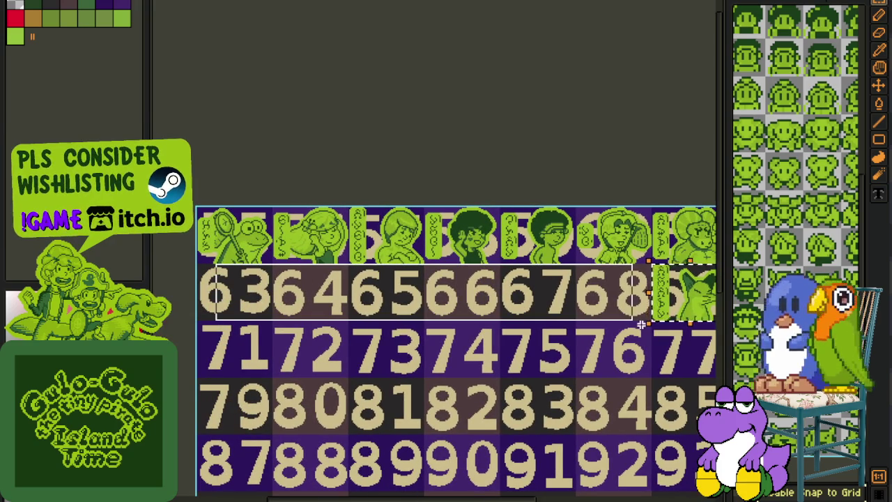
Select the frog portrait tile, then move on to the small character-heads sheet.
scroll(528, 378, "right", 4)
scroll(488, 348, "down", 1)
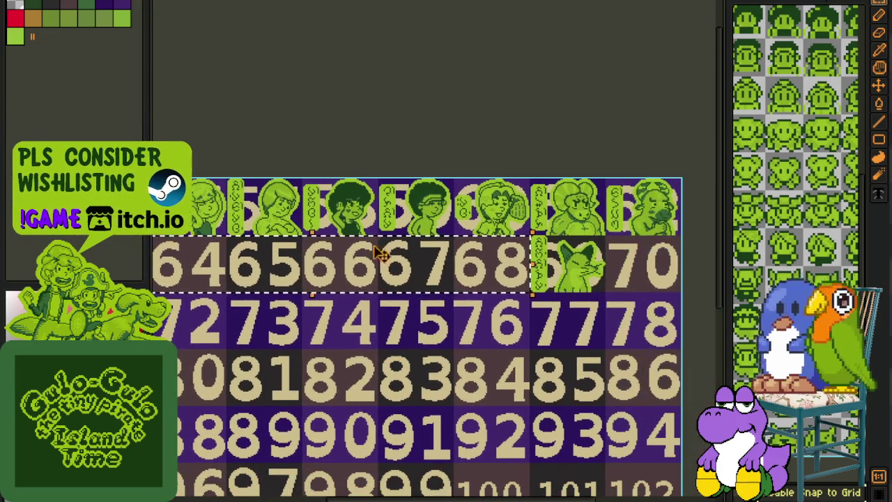
scroll(370, 171, "left", 3)
scroll(316, 226, "up", 3)
scroll(317, 225, "up", 2)
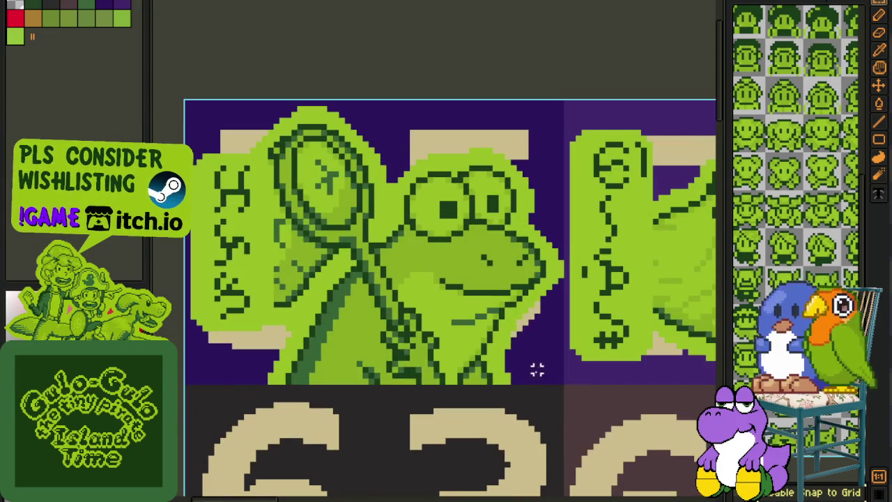
left_click(534, 369)
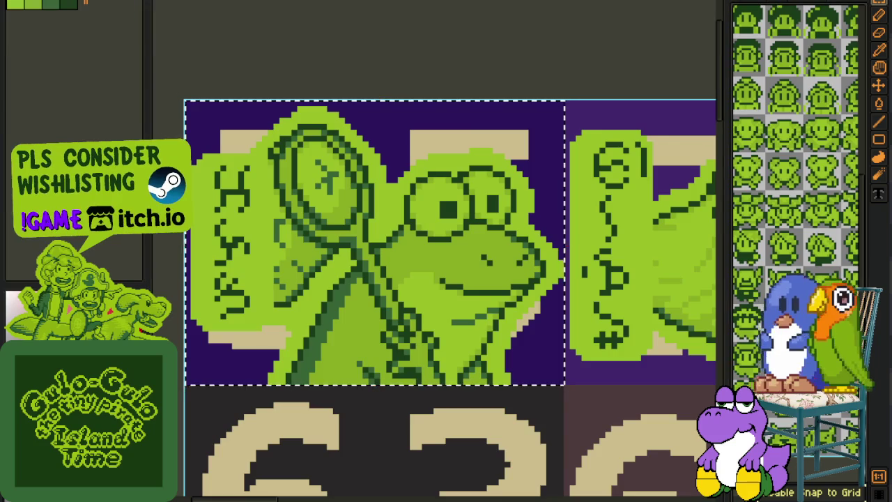
key("ctrl+Tab")
Select the first frog head tile and extend the selection across four frog tiles.
scroll(446, 279, "up", 3)
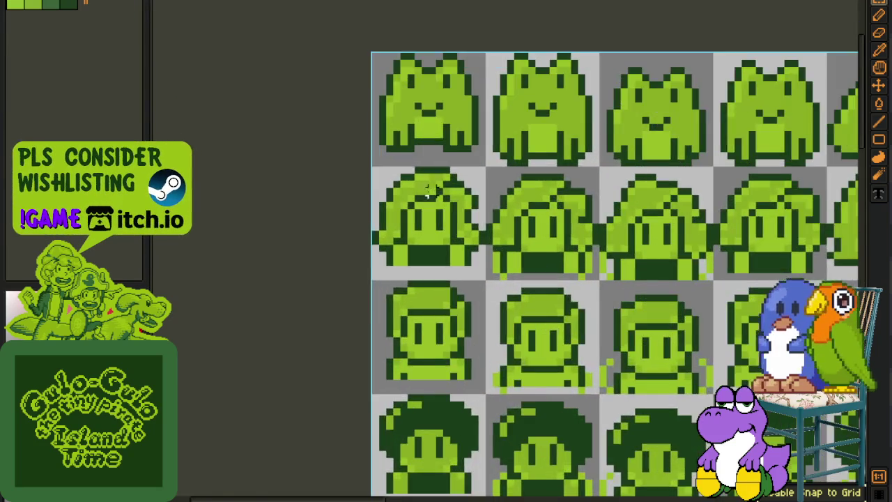
scroll(437, 315, "up", 2)
scroll(339, 247, "up", 2)
left_click(442, 139)
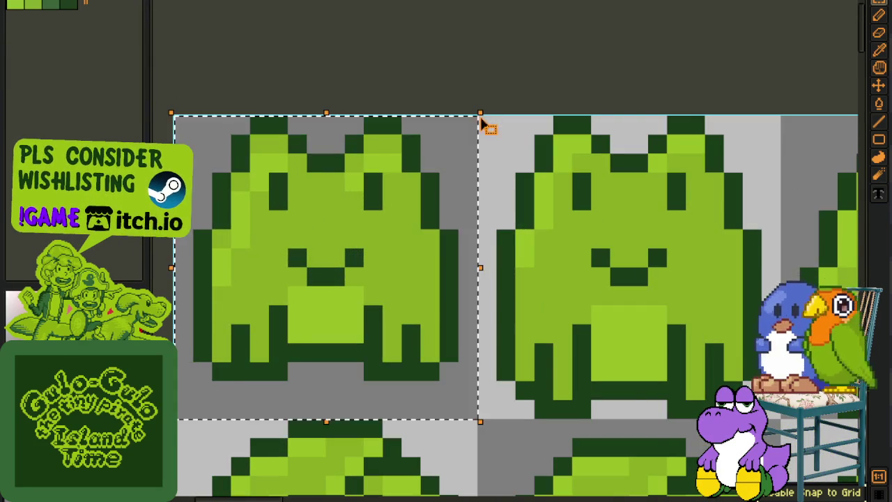
scroll(473, 135, "down", 3)
scroll(578, 155, "down", 1)
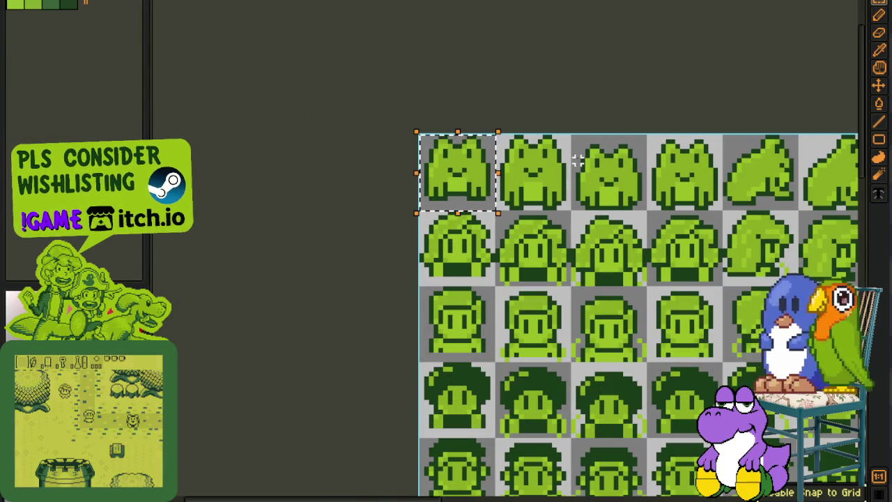
left_click_drag(711, 195, 435, 150)
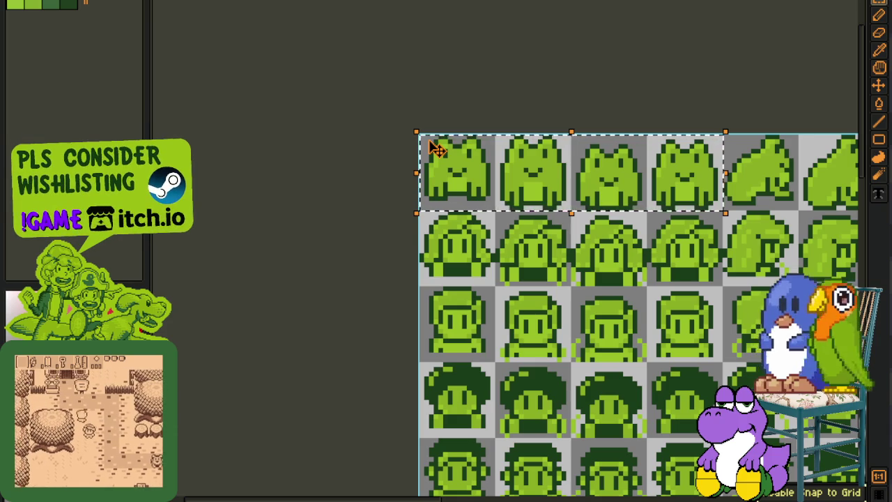
Clear the tile selection and zoom out back to the bull bust.
left_click(535, 108)
scroll(535, 108, "down", 4)
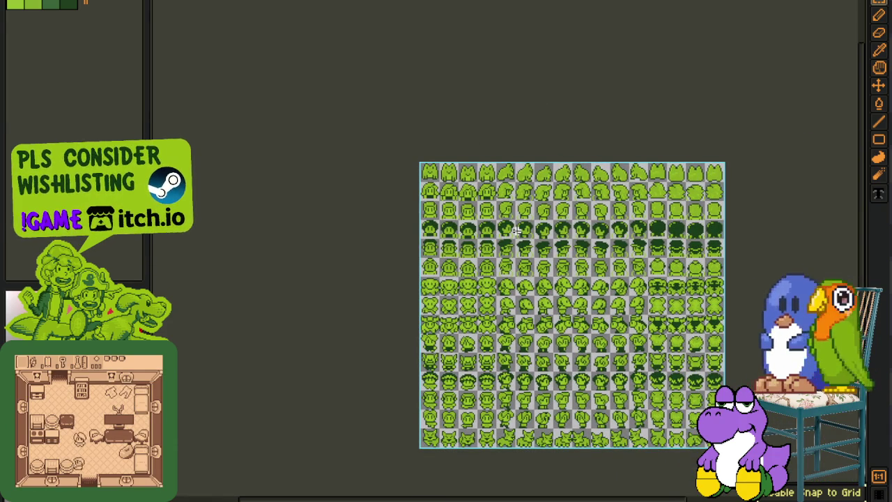
scroll(418, 127, "up", 2)
scroll(318, 125, "up", 2)
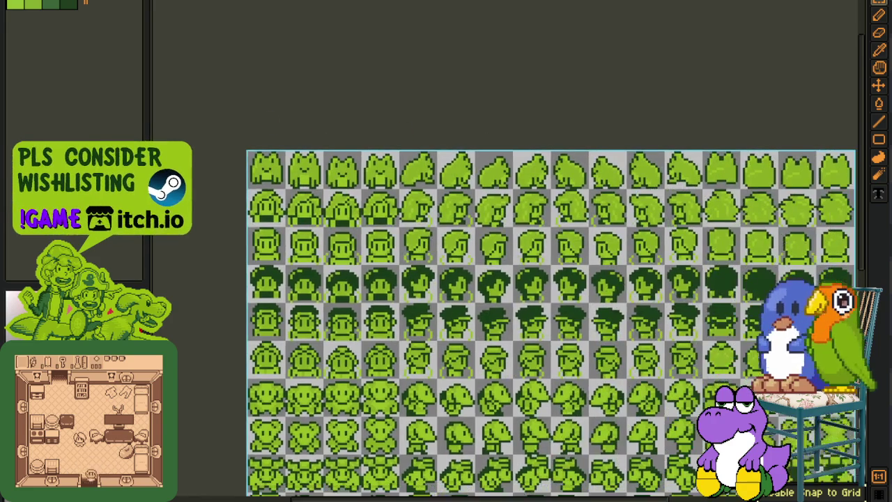
scroll(318, 126, "up", 3)
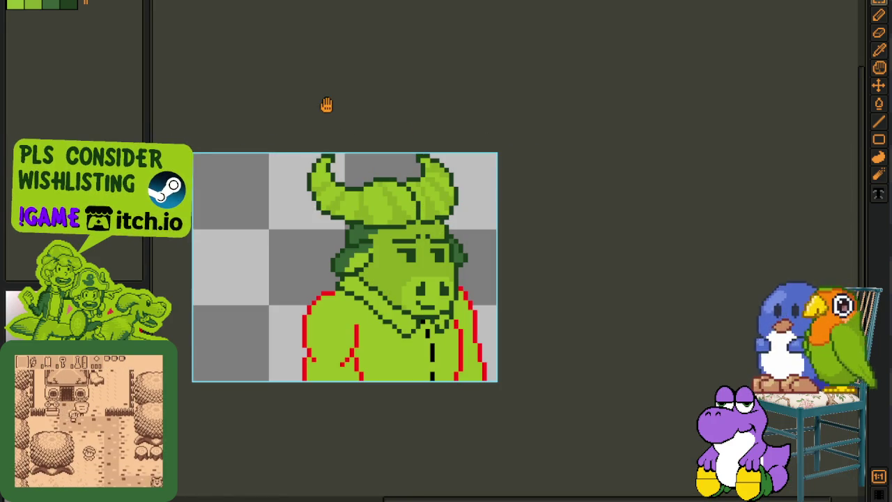
Raise the bull bust in view, show the timeline, and toggle Layer 1's visibility off and on.
scroll(385, 224, "down", 1)
left_click_drag(386, 278, 380, 227)
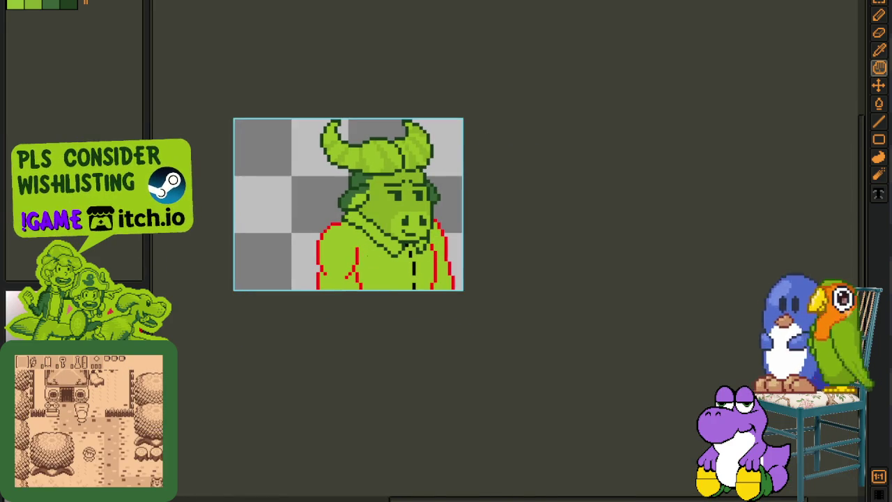
key("Tab")
left_click(180, 437)
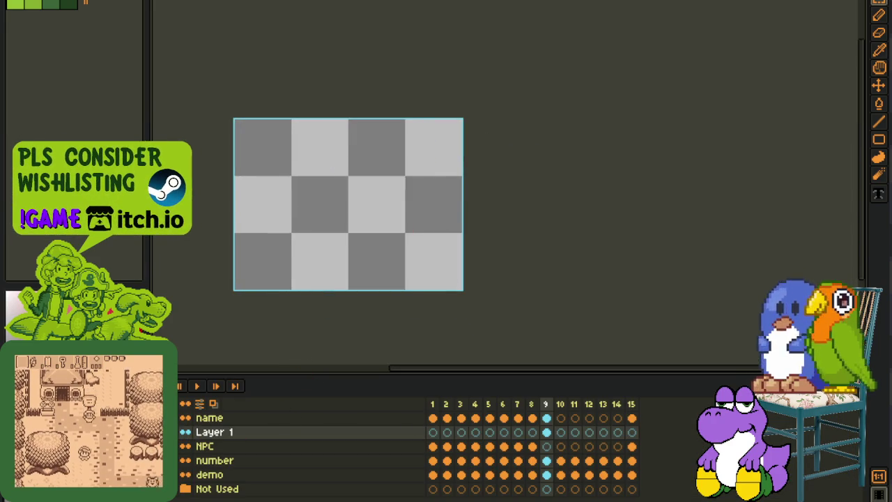
left_click(180, 437)
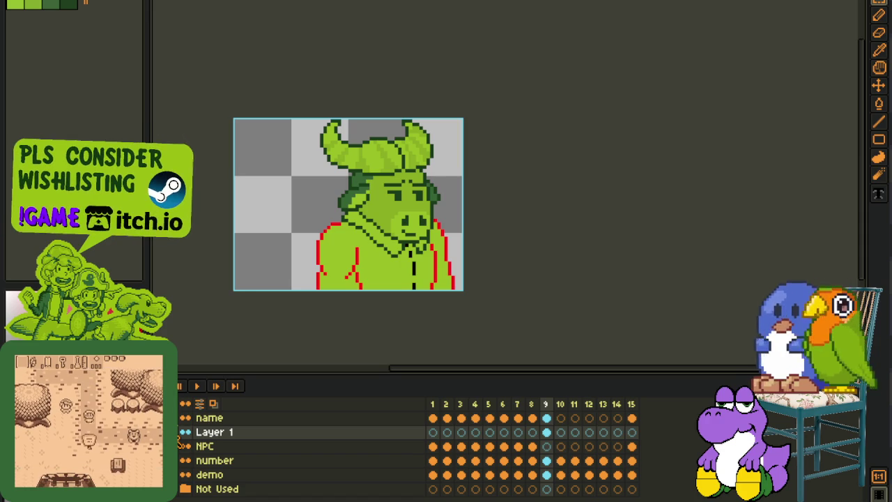
Add an empty Layer 2 above Layer 1, toggle its visibility, and move to the next file.
key("shift+n")
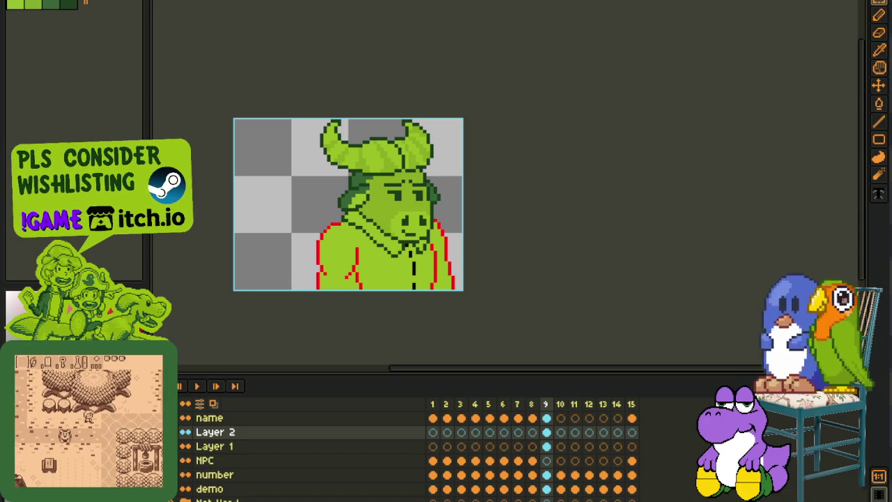
left_click(186, 432)
left_click(185, 432)
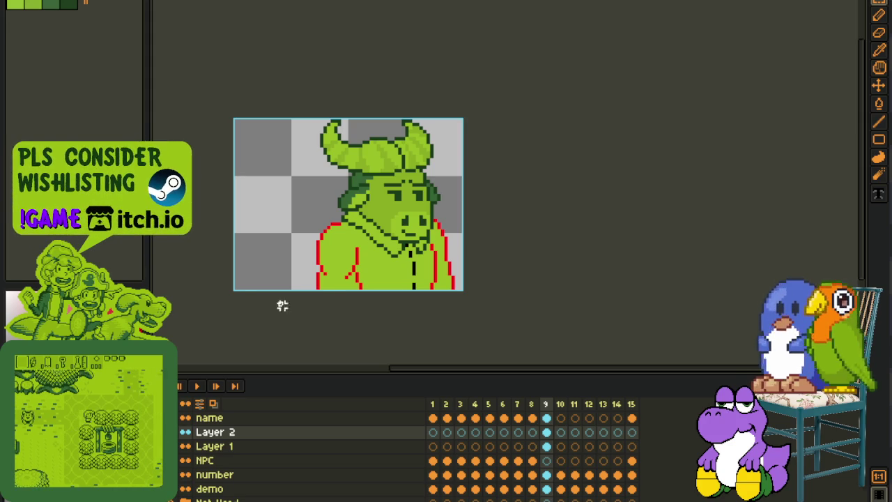
key("ctrl+Tab")
Cycle through open files to the annotated overworld map and pan across its grass.
key("ctrl+Tab")
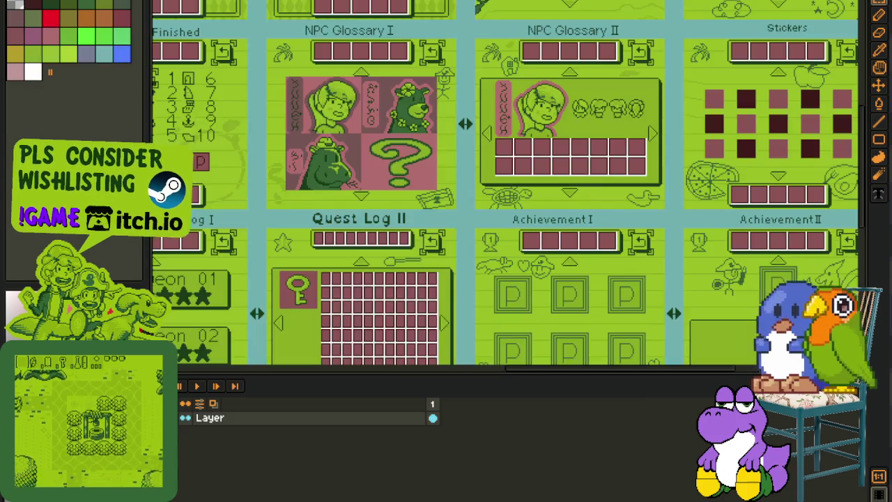
key("ctrl+Tab")
key("ctrl+Tab")
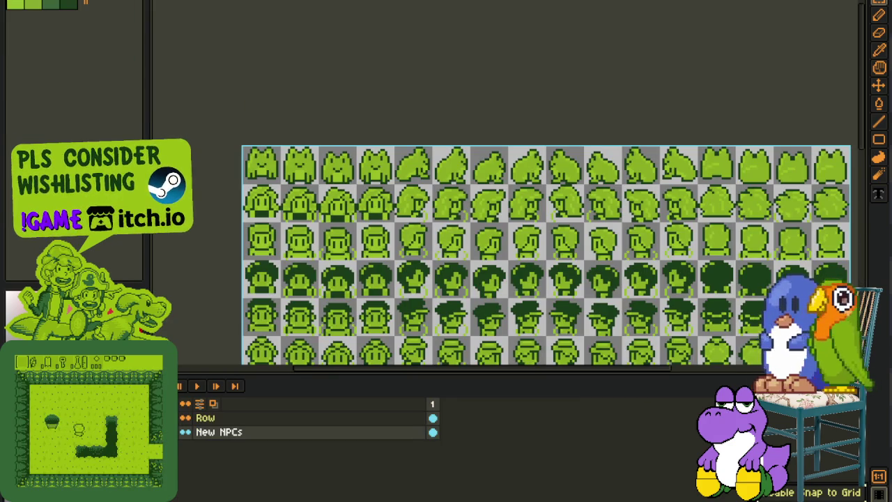
key("ctrl+Tab")
scroll(296, 108, "up", 3)
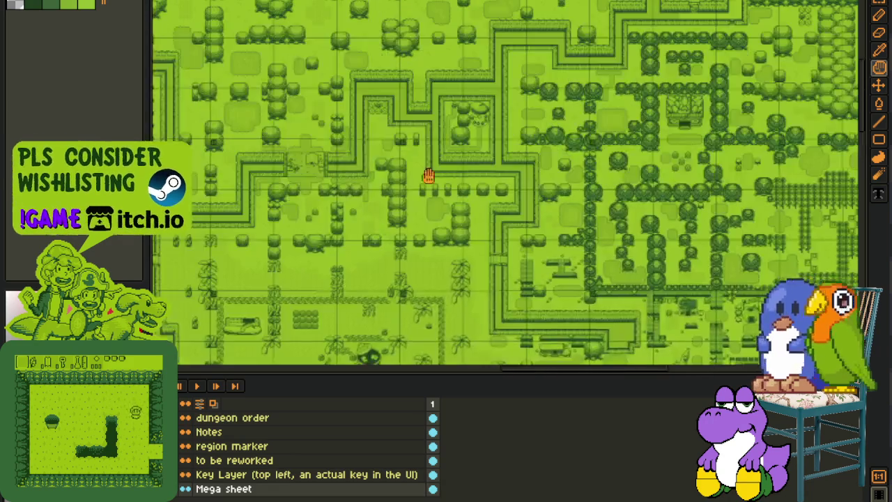
scroll(296, 108, "up", 5)
mouse_move(296, 108)
left_mouse_down()
mouse_move(537, 294)
mouse_move(420, 330)
mouse_move(378, 303)
left_mouse_up()
scroll(378, 303, "down", 5)
scroll(348, 278, "up", 2)
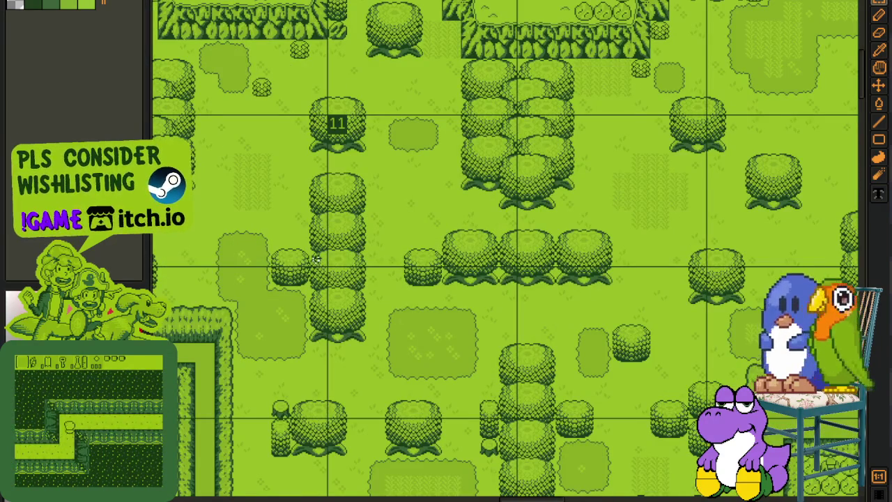
Marquee-select a rectangular area of the map and toggle the layers timeline.
left_click_drag(317, 263, 549, 421)
scroll(548, 425, "down", 5)
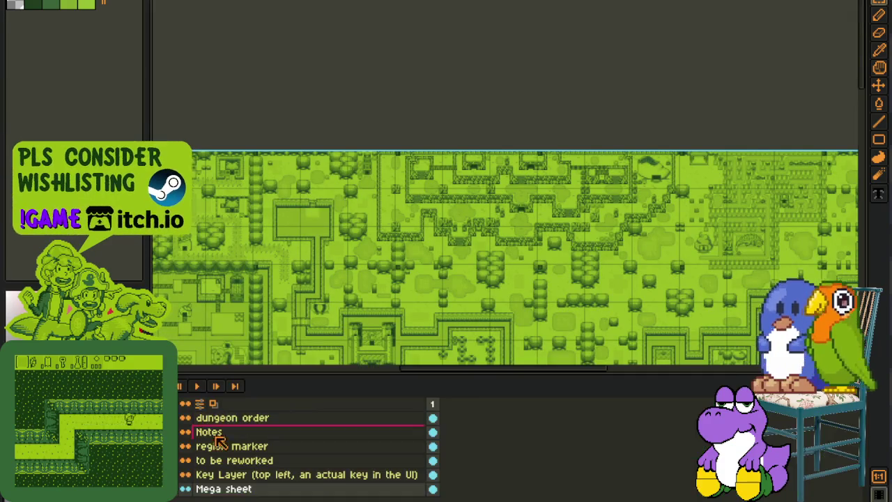
key("Tab")
key("Tab")
scroll(370, 252, "up", 2)
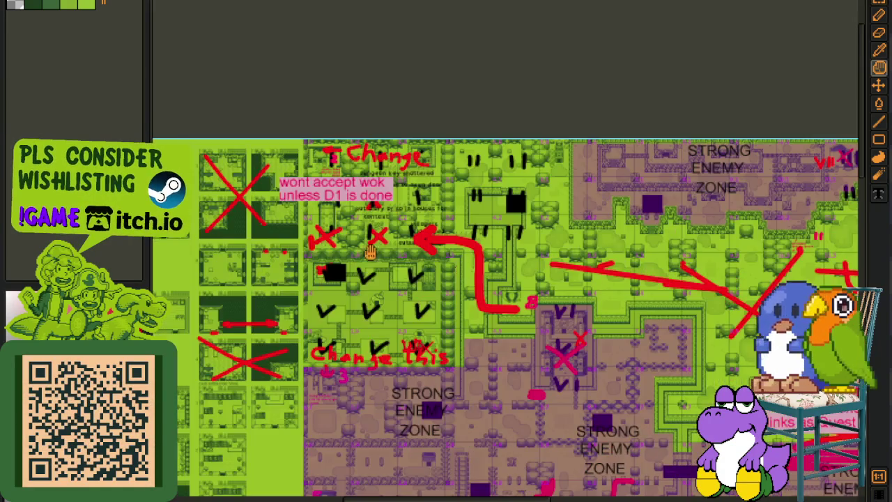
scroll(360, 216, "up", 3)
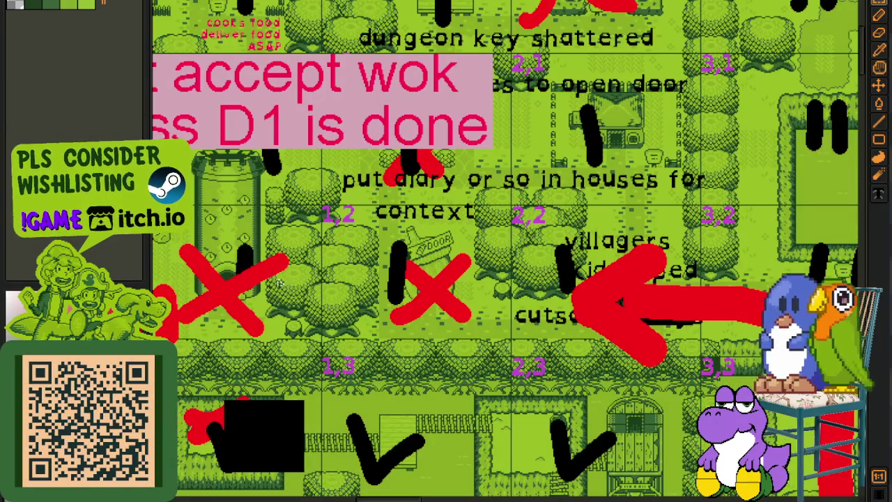
key("Tab")
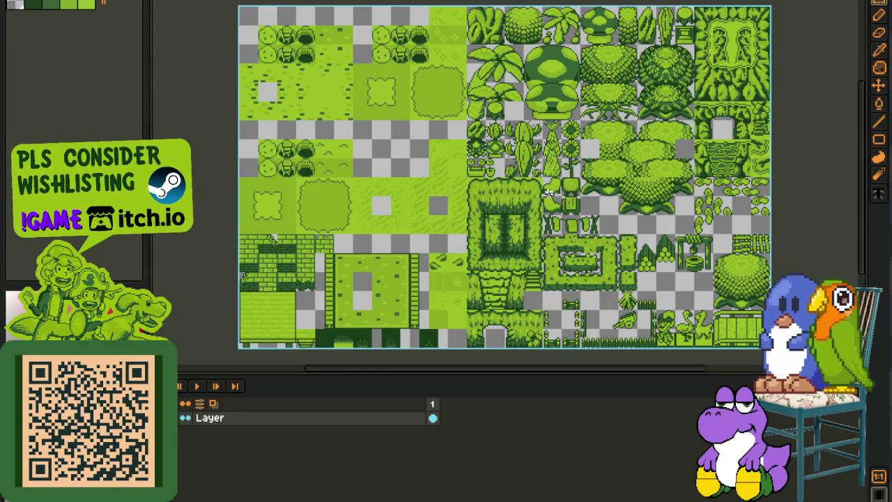
Hide the timeline, select all then deselect the tileset, and cycle documents toward the town map.
key("Tab")
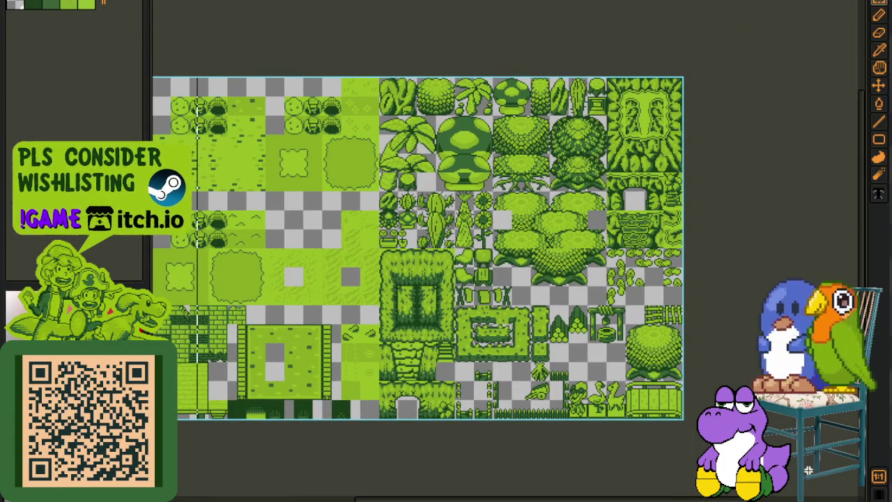
key("ctrl+a")
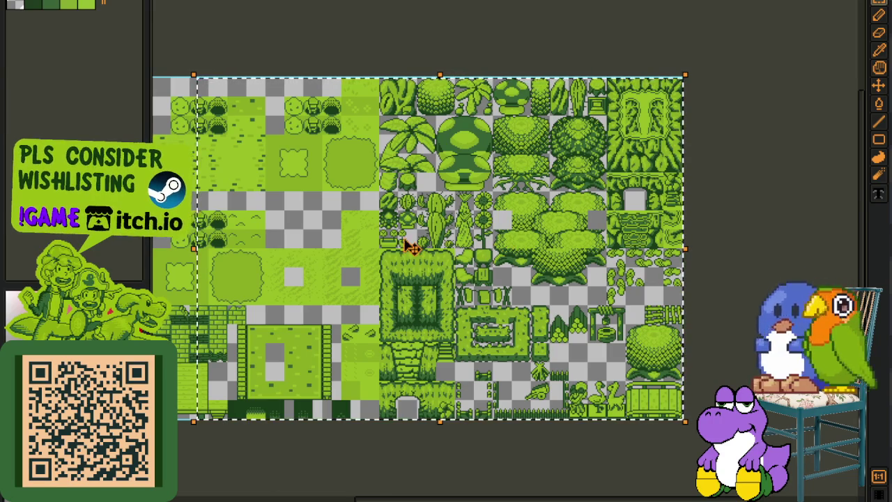
key("ctrl+d")
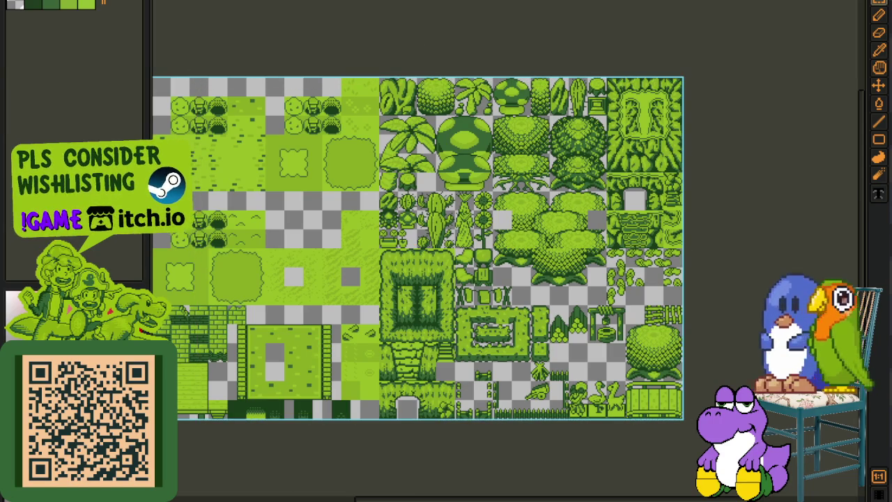
key("ctrl+Tab")
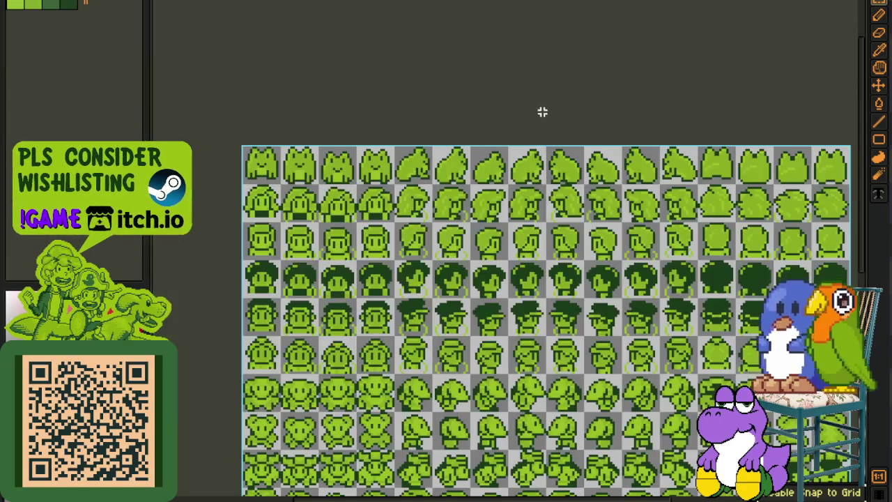
key("ctrl+Tab")
Bring up the town map and zoom in on its lower houses around the bear house.
key("ctrl+Tab")
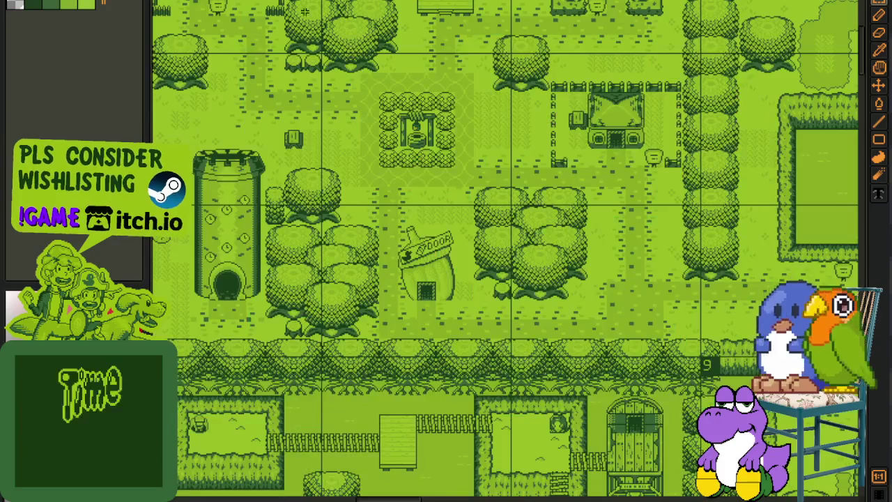
key("ctrl+Tab")
key("ctrl+Tab")
left_click_drag(397, 233, 389, 247)
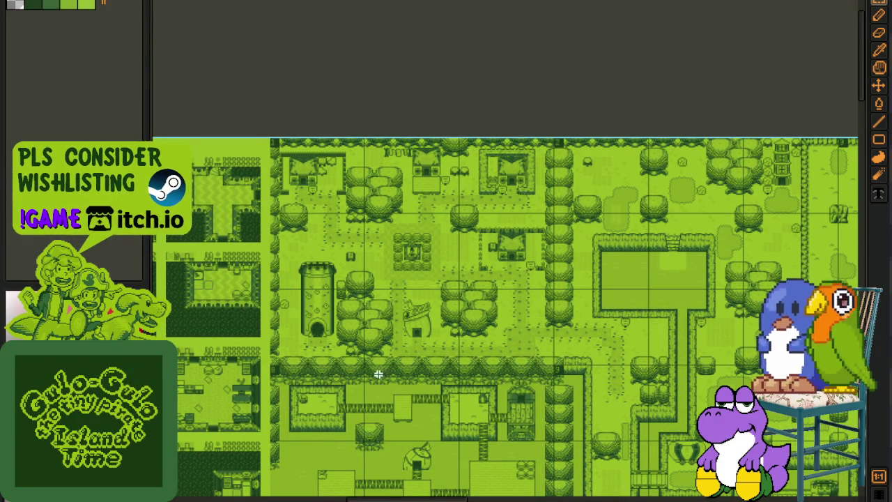
left_click_drag(488, 387, 559, 233)
scroll(542, 357, "up", 2)
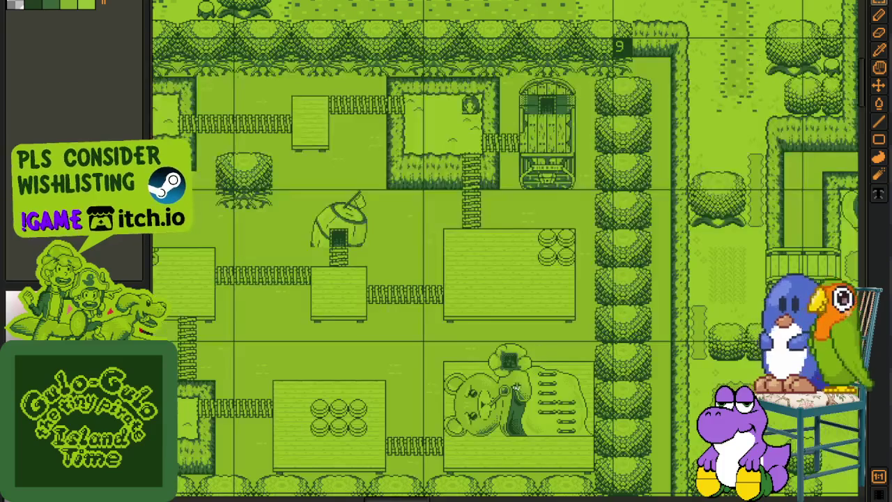
left_click_drag(519, 364, 540, 329)
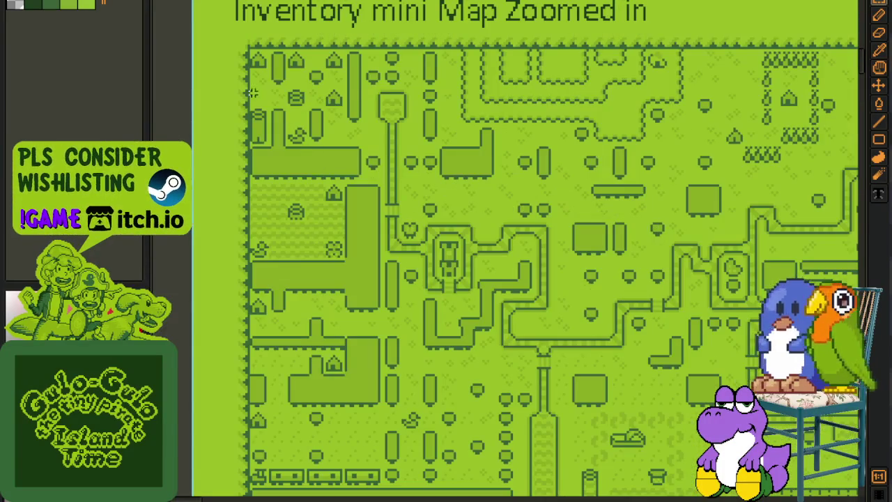
Zoom into the maps' top-left region, then return to the plant and terrain tileset.
left_click_drag(252, 92, 597, 274)
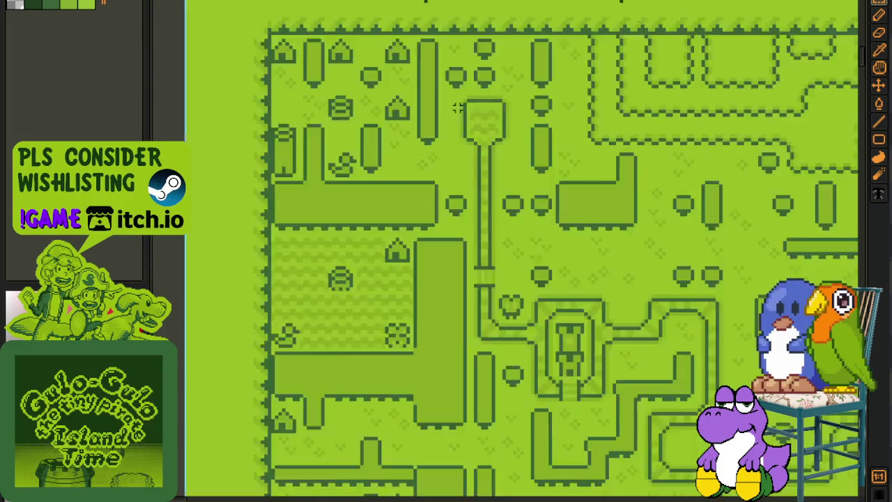
scroll(346, 119, "down", 5)
scroll(379, 198, "up", 3)
scroll(379, 197, "right", 5)
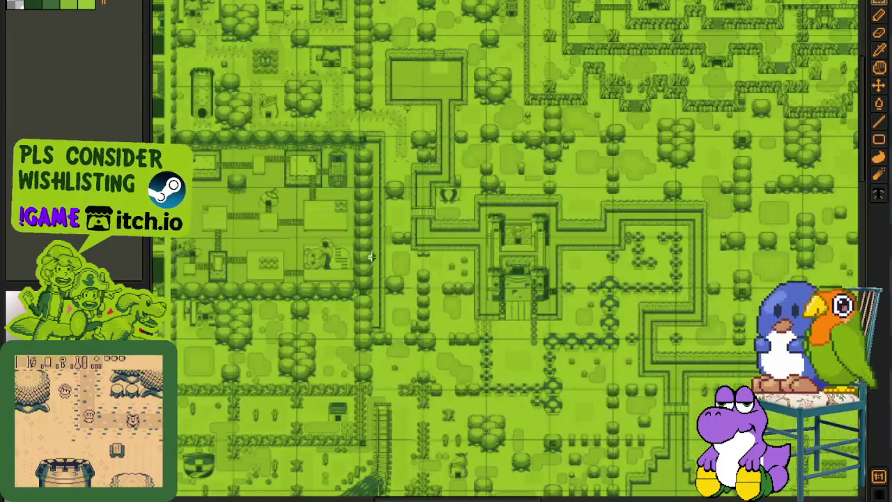
scroll(376, 259, "up", 1)
scroll(418, 260, "up", 1)
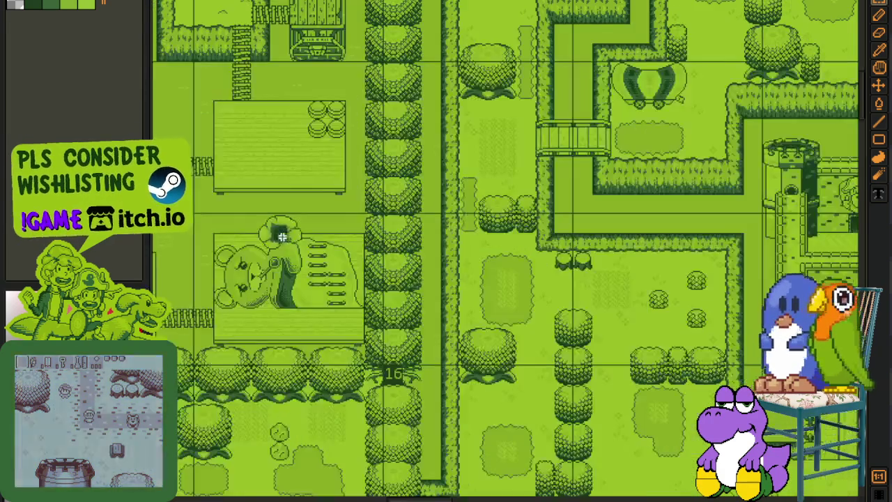
scroll(461, 261, "up", 2)
left_click_drag(461, 260, 490, 281)
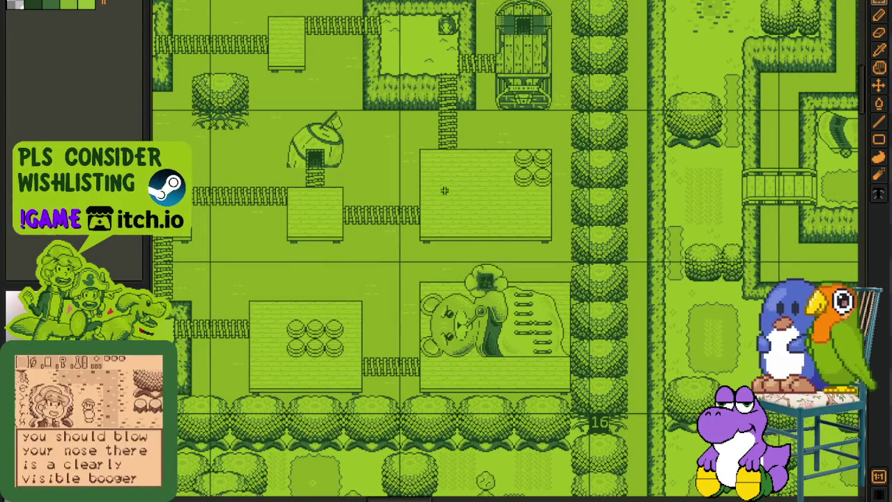
key("ctrl+Tab")
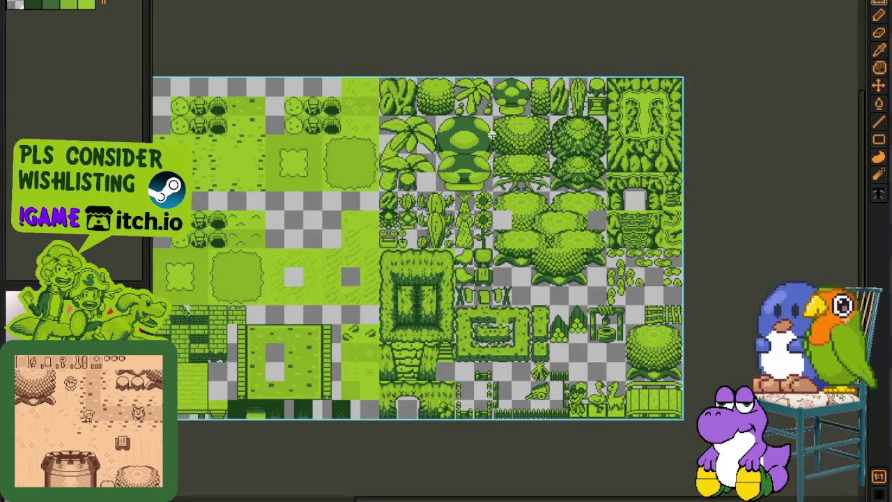
Return to the bull portrait and nudge its selected lower body down a few pixels.
key("ctrl+Tab")
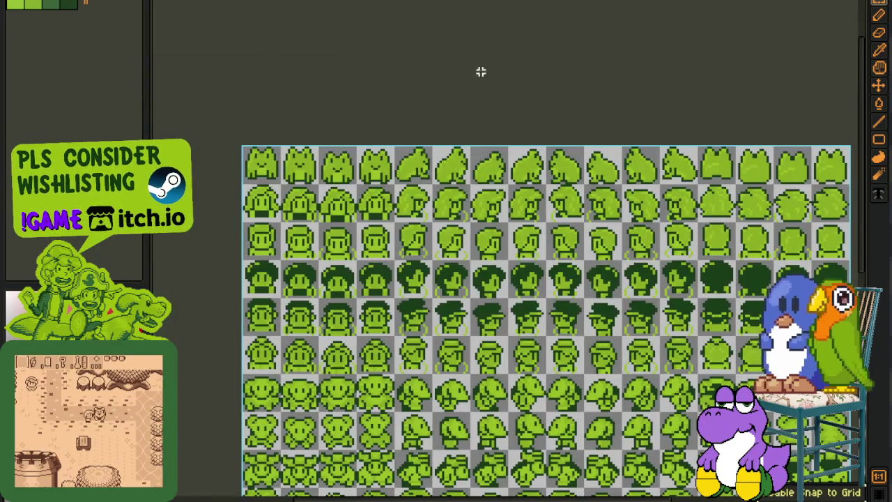
key("ctrl+Tab")
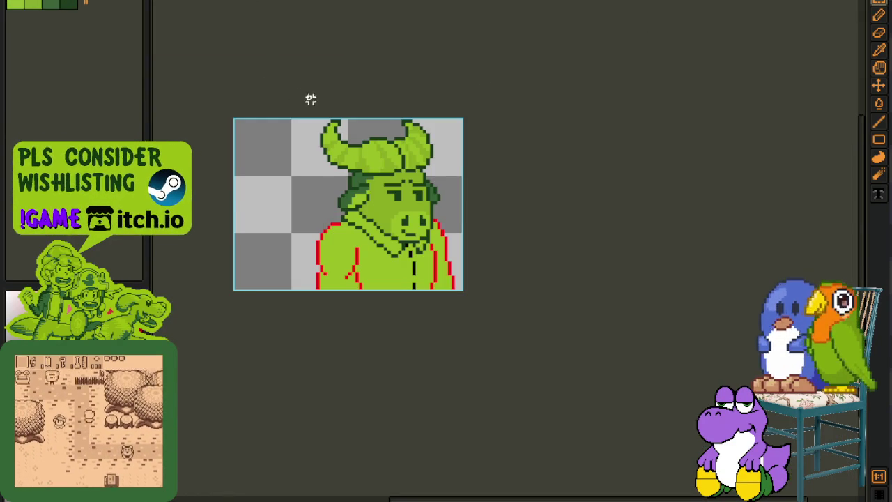
scroll(377, 255, "up", 2)
key("Tab")
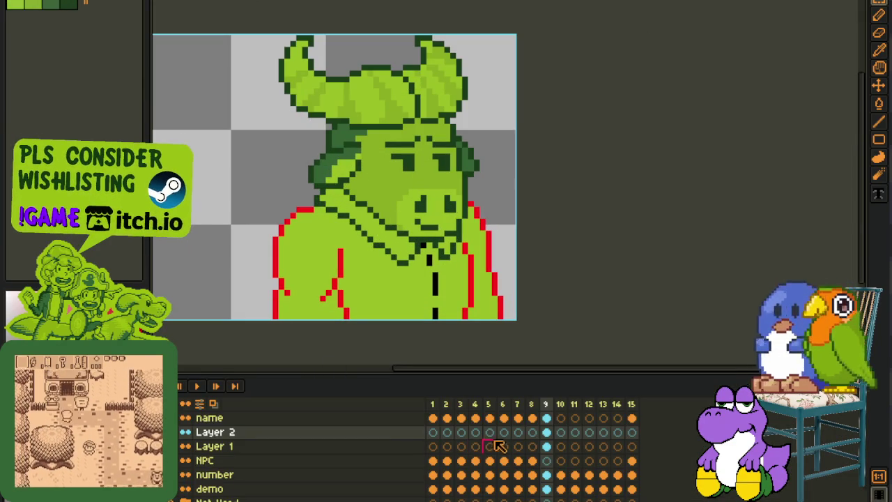
key("Tab")
left_click_drag(201, 146, 646, 462)
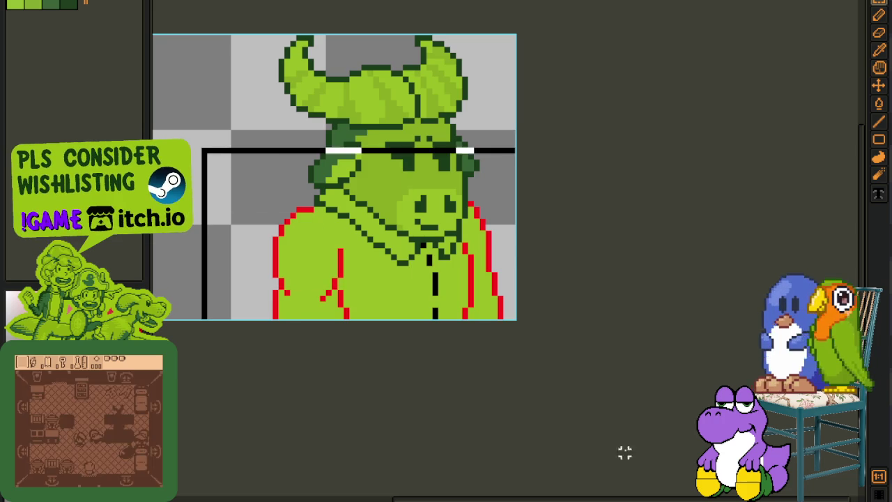
key("Down")
key("Down")
key("Down")
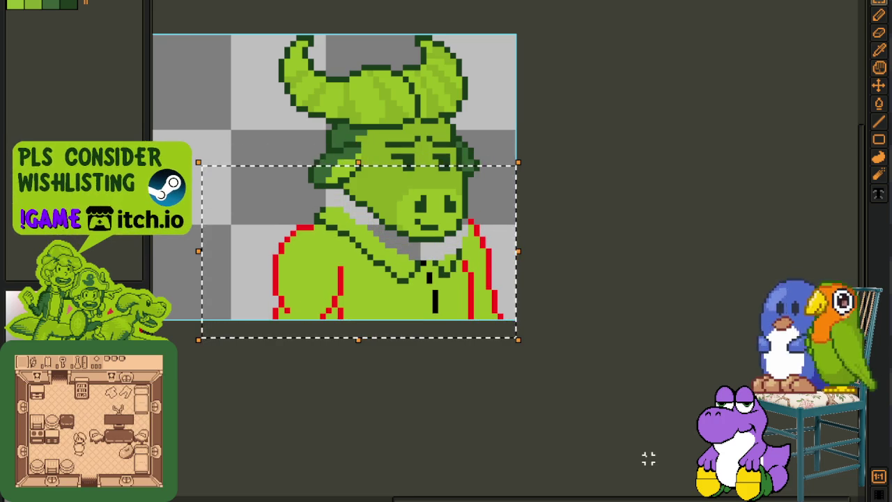
key("ctrl+d")
Draw dark diagonal collar and hood-edge lines, repainting the grey gap pixels light green.
scroll(418, 209, "up", 2)
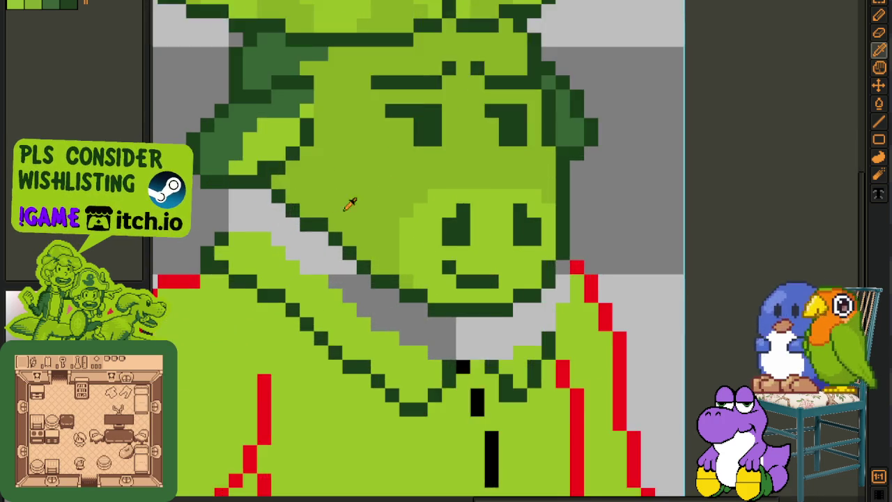
scroll(230, 237, "up", 1)
left_click(229, 220)
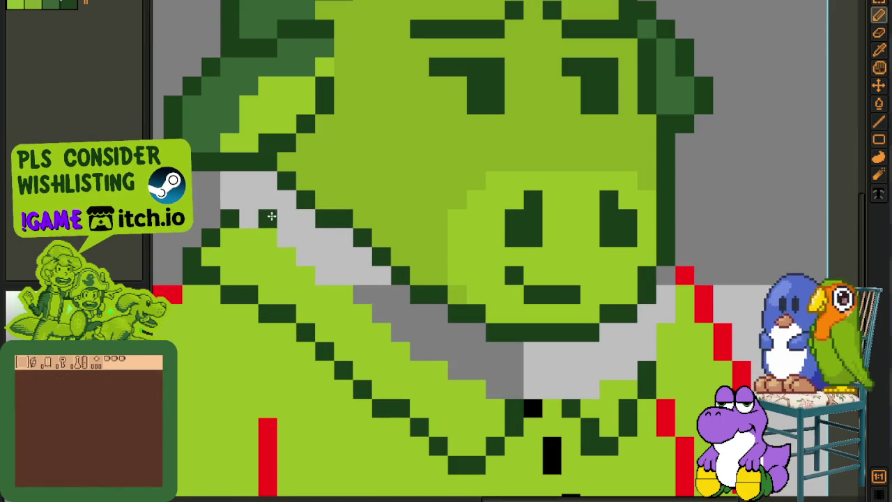
left_click(513, 389)
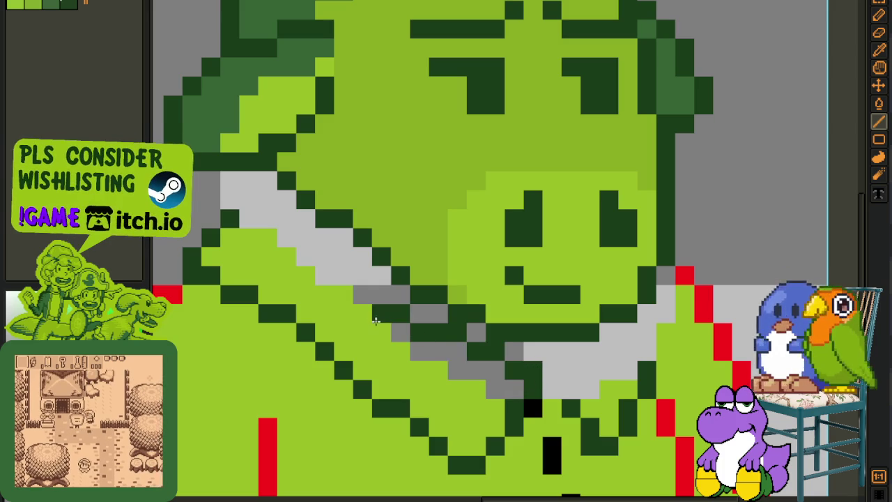
left_click(400, 317, "shift")
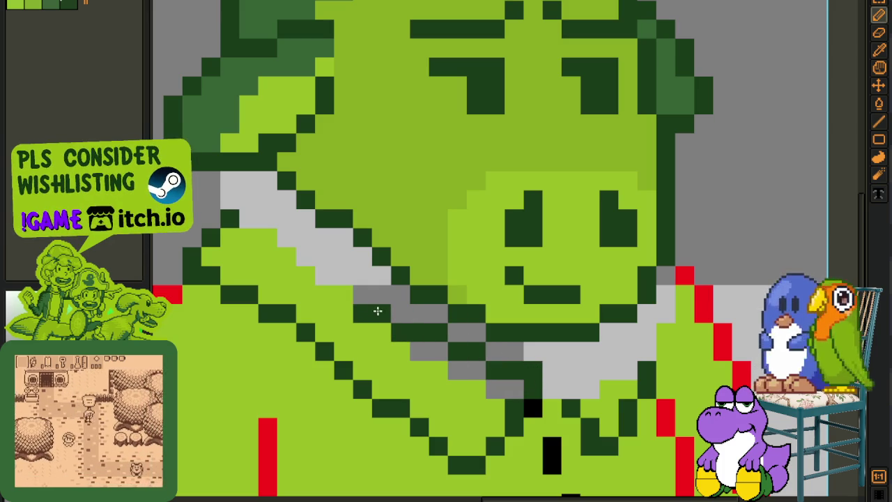
left_click_drag(374, 307, 269, 230)
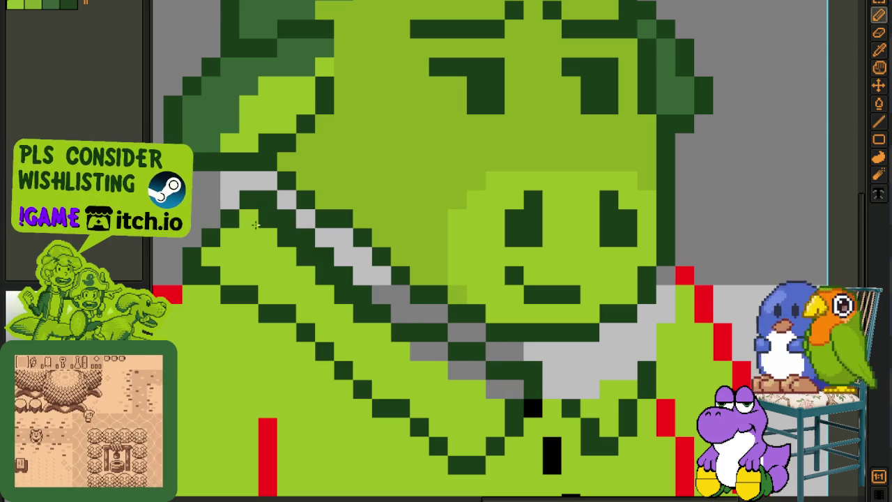
left_click_drag(418, 351, 514, 388)
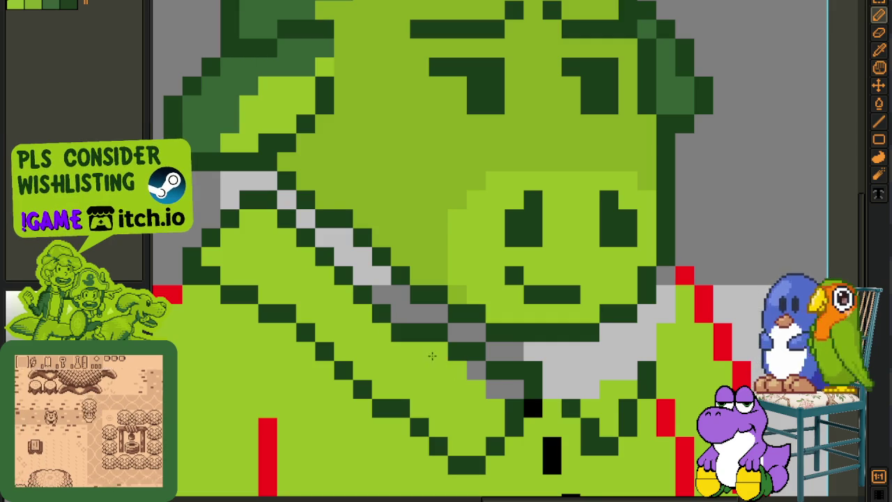
scroll(513, 387, "down", 3)
Save the bull portrait.
left_click_drag(418, 313, 344, 270)
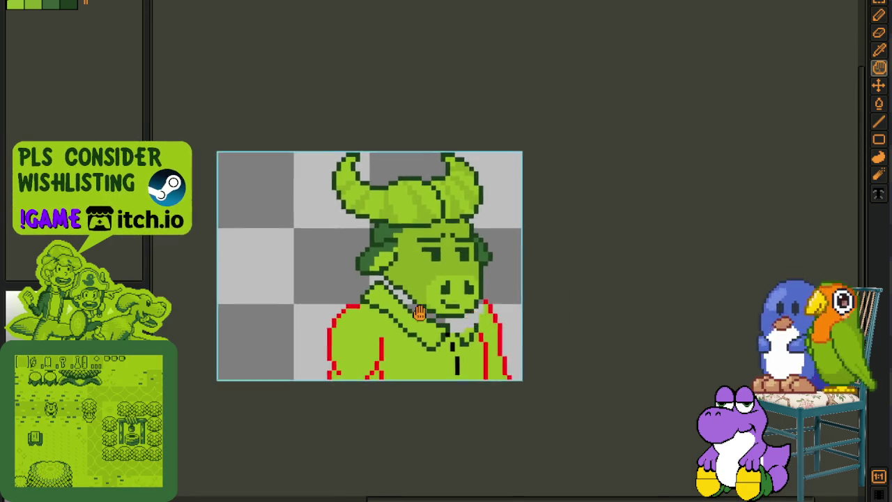
scroll(340, 240, "up", 3)
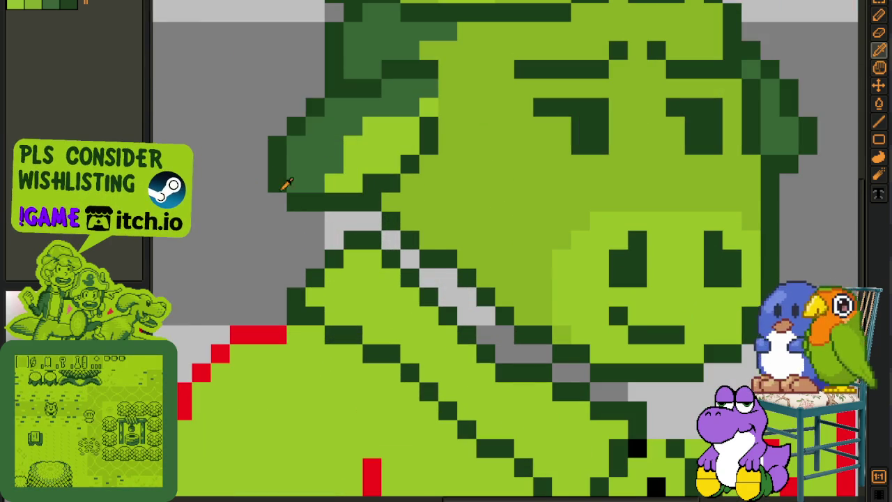
key("ctrl+s")
Go to the character portraits sheet and zoom in on the portraits further right.
key("ctrl+Tab")
key("ctrl+Tab")
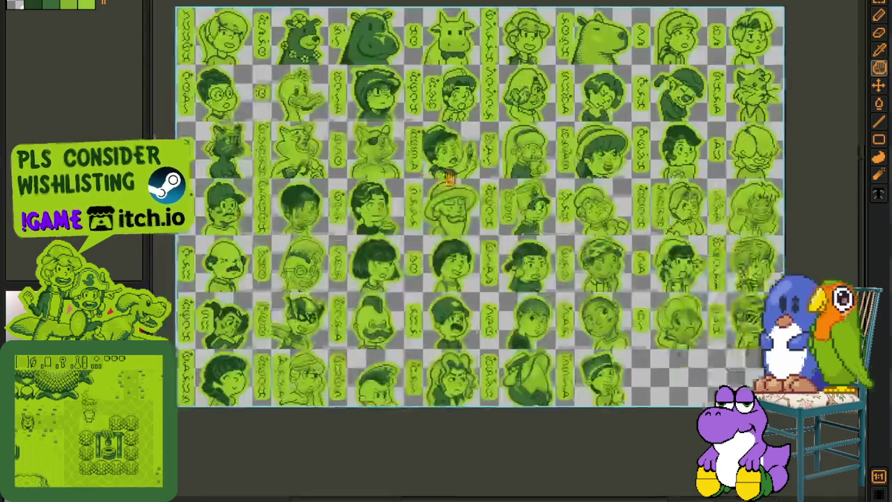
scroll(424, 202, "up", 3)
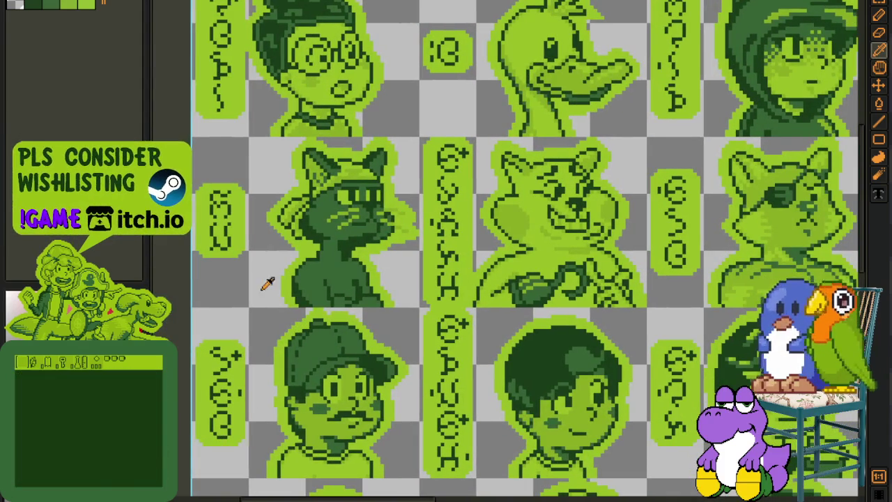
left_click_drag(548, 273, 443, 270)
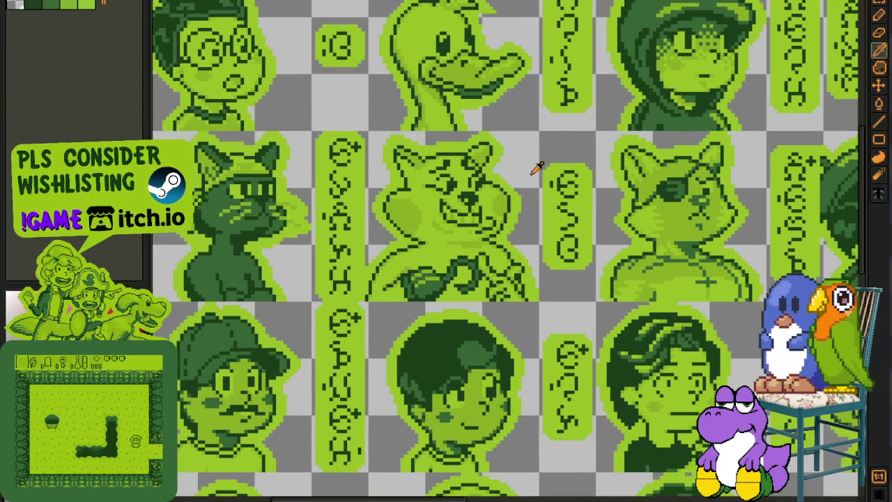
scroll(731, 200, "up", 3)
scroll(739, 199, "up", 2)
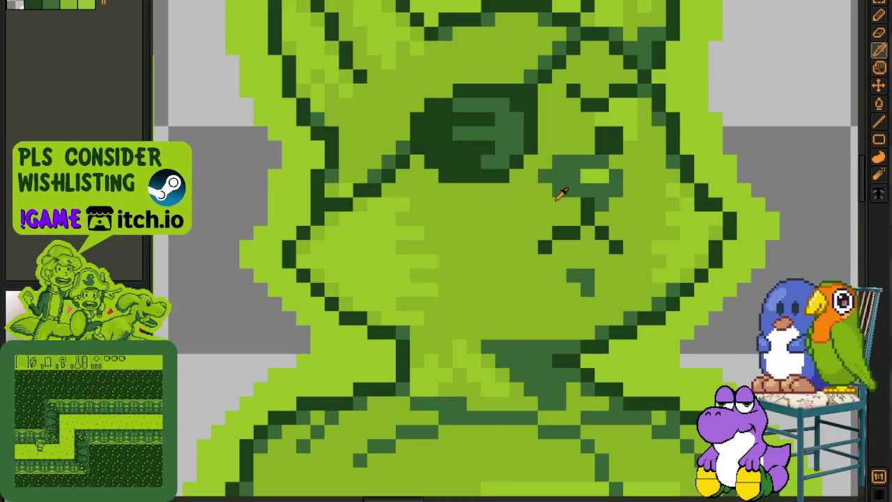
scroll(631, 196, "down", 3)
scroll(523, 178, "down", 1)
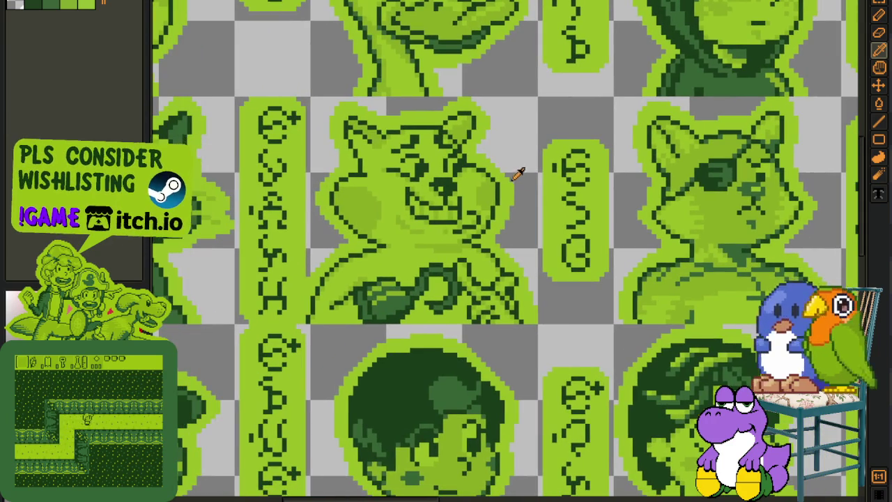
scroll(524, 195, "down", 2)
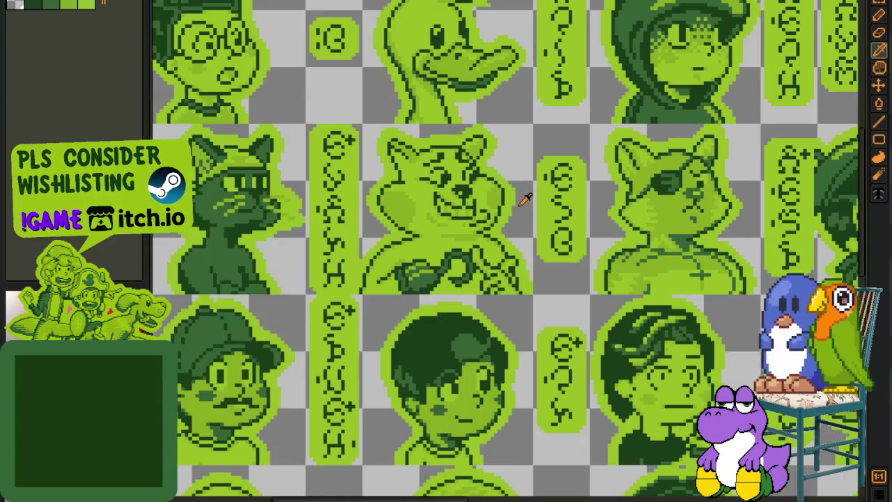
scroll(524, 195, "down", 1)
Pan across the sheet to inspect the left-hand and lower rows of portraits.
mouse_move(437, 225)
left_mouse_down()
mouse_move(532, 304)
mouse_move(504, 325)
mouse_move(483, 323)
mouse_move(452, 350)
mouse_move(309, 303)
left_mouse_up()
mouse_move(523, 270)
left_mouse_down()
mouse_move(404, 281)
mouse_move(318, 312)
mouse_move(262, 319)
left_mouse_up()
scroll(578, 261, "down", 1)
scroll(630, 306, "up", 1)
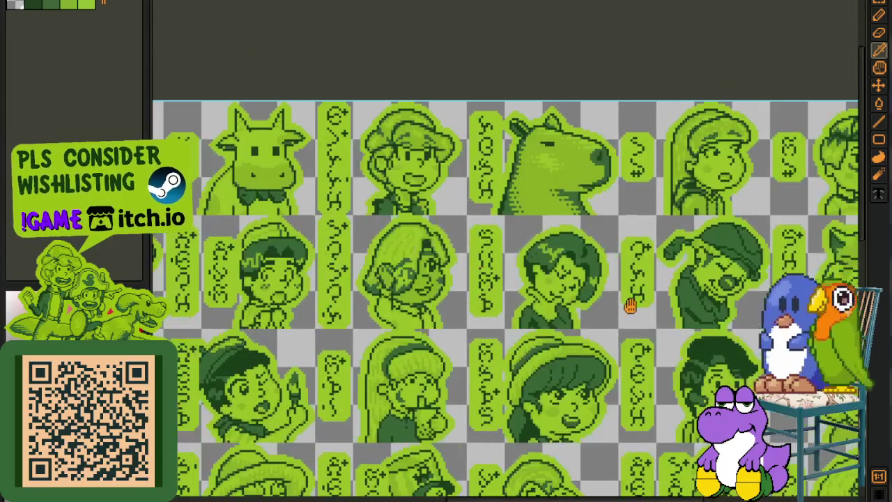
mouse_move(630, 305)
left_mouse_down()
mouse_move(342, 294)
mouse_move(354, 294)
left_mouse_up()
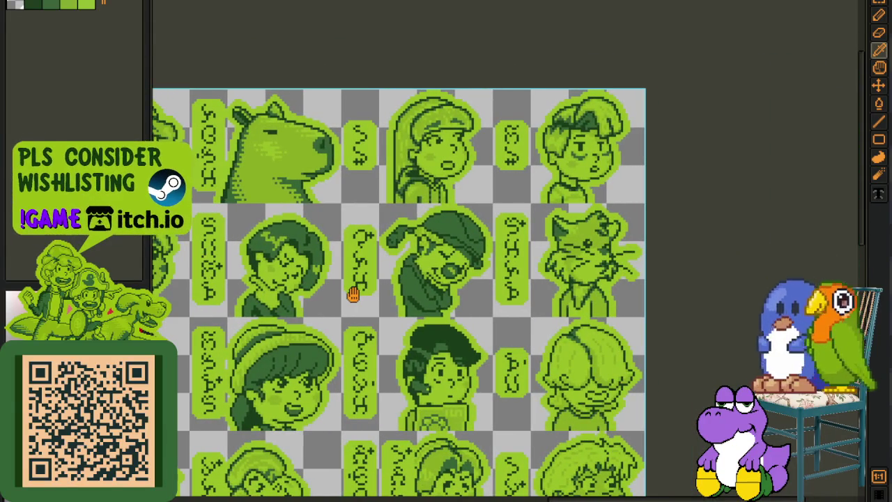
scroll(489, 179, "down", 1)
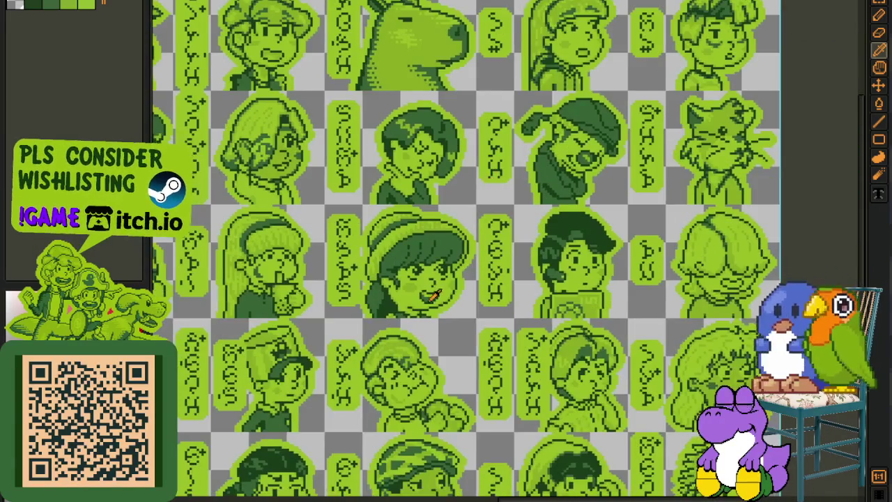
left_click_drag(490, 179, 501, 105)
scroll(502, 194, "up", 1)
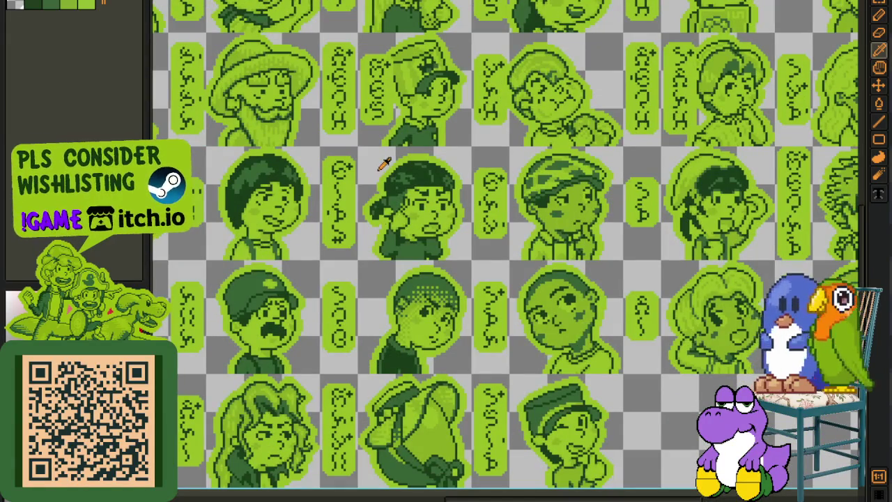
Add three dark green pixels at the collar edge below the chin.
scroll(395, 125, "down", 2)
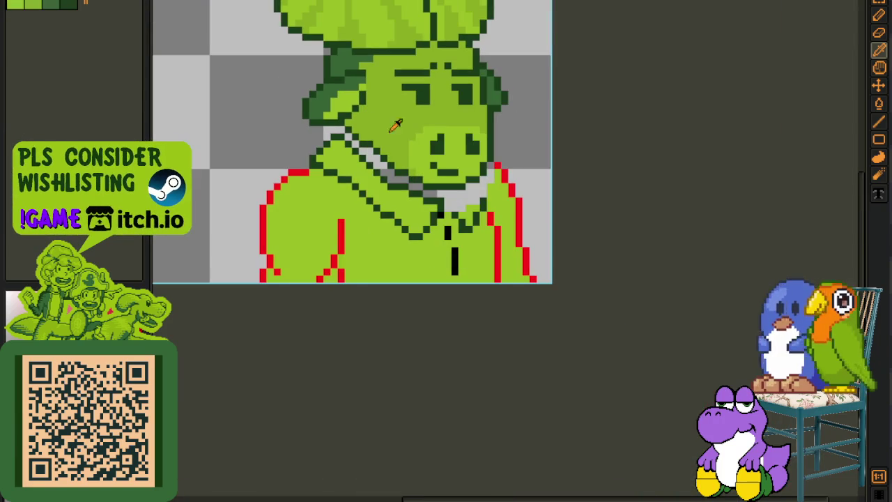
scroll(440, 183, "up", 1)
scroll(471, 193, "up", 1)
scroll(450, 207, "up", 1)
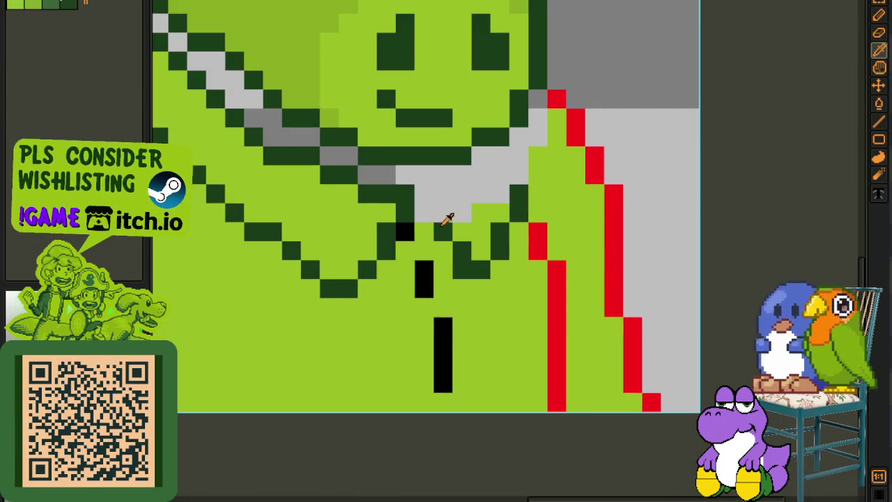
key("v")
key("b")
left_click_drag(425, 213, 414, 199)
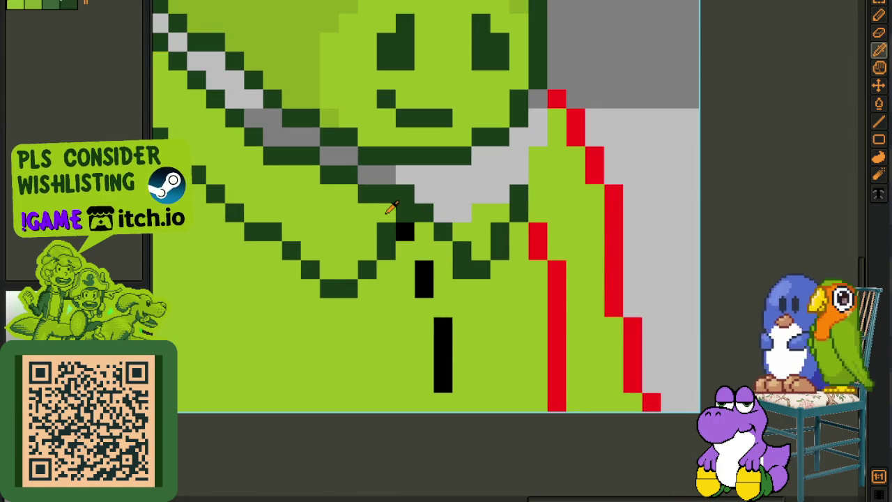
left_click(424, 199)
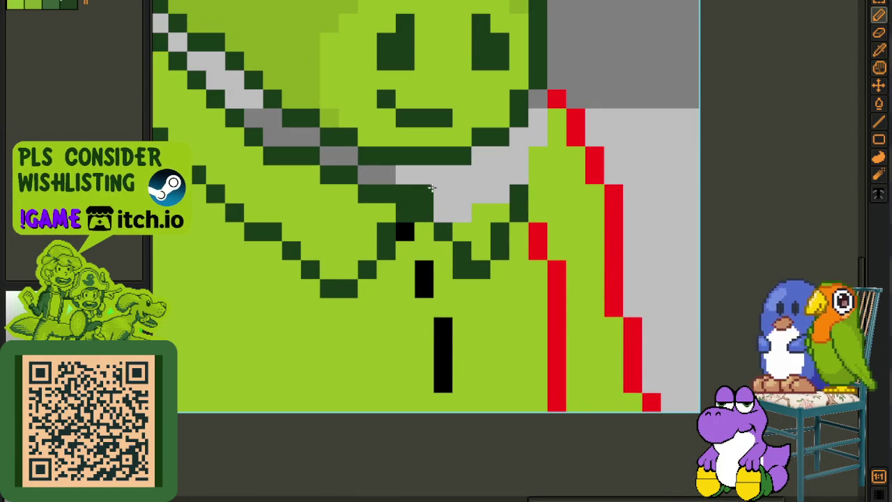
scroll(439, 202, "down", 1)
scroll(492, 252, "up", 1)
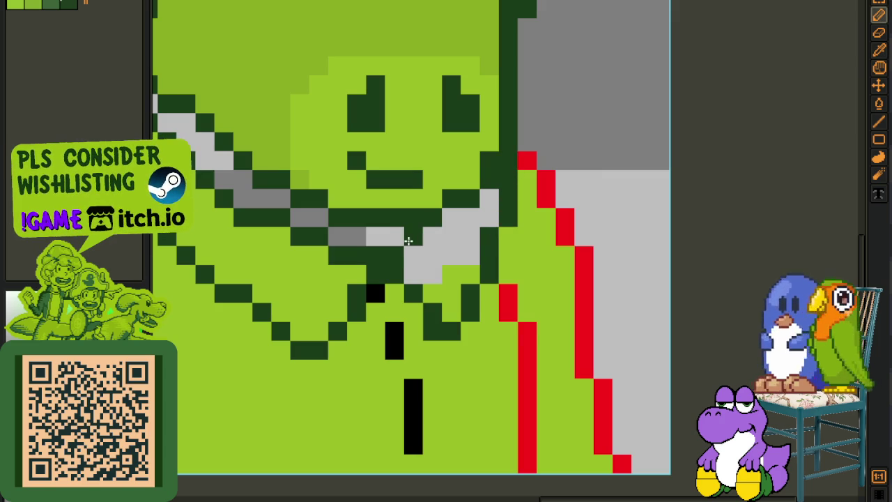
Flood-fill the grey collar patch and diagonal neck pixels with light green.
key("g")
left_click(438, 265, "alt")
left_click(440, 265)
left_click_drag(374, 237, 310, 225)
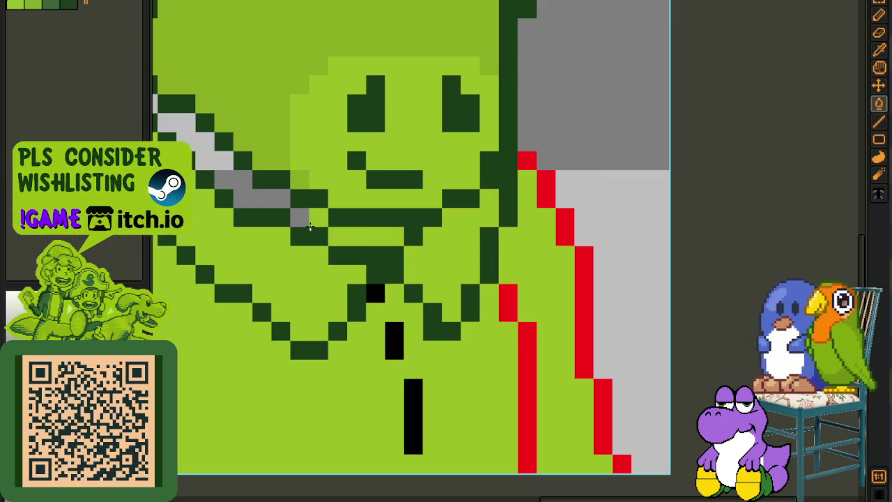
left_click(266, 198)
left_click_drag(239, 173, 371, 298)
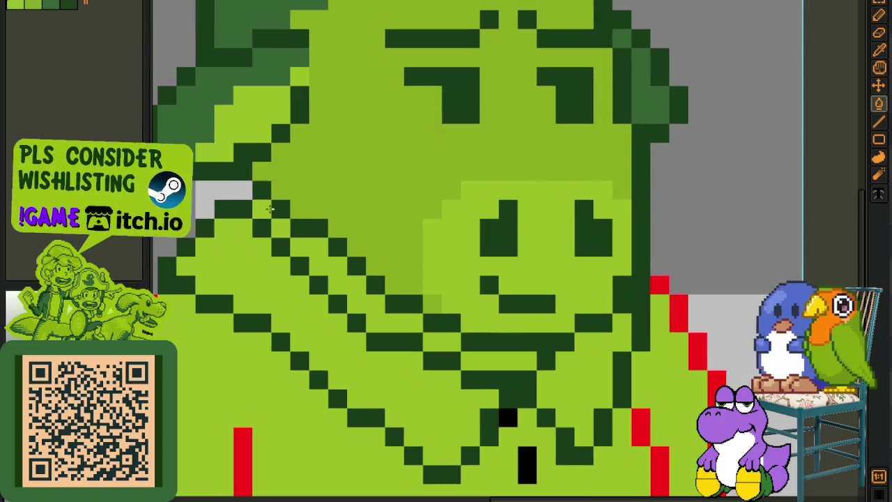
Fill the hood's diagonal fold strip with mid green and darken a stray light pixel.
key("g")
left_click(308, 249)
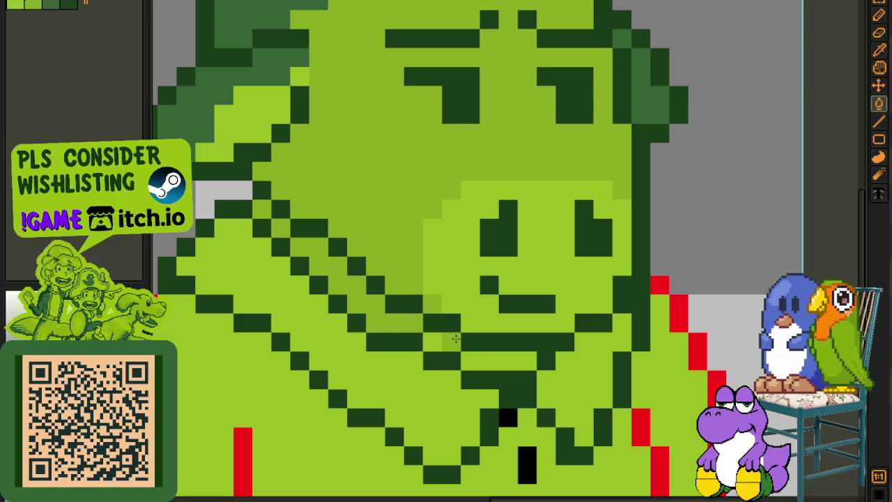
left_click(432, 341)
scroll(455, 338, "down", 2)
Sample the mid green and paint shading along the hood's diagonal fold.
key("i")
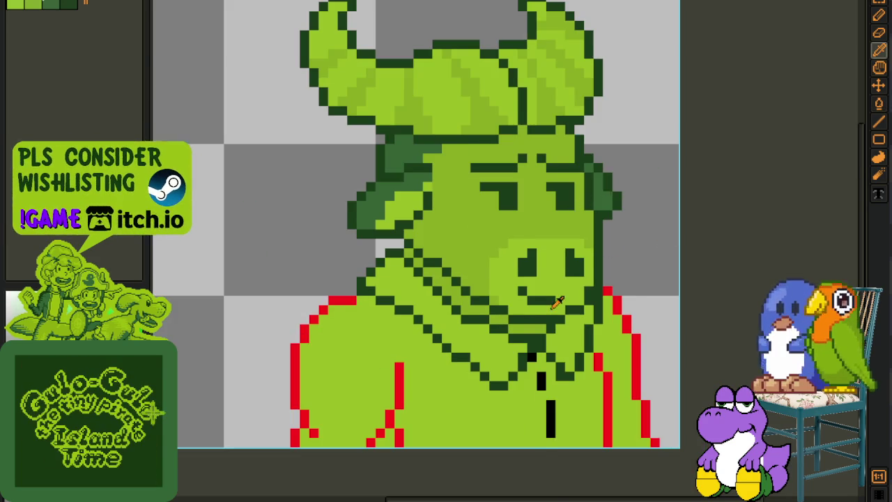
scroll(557, 301, "up", 2)
key("b")
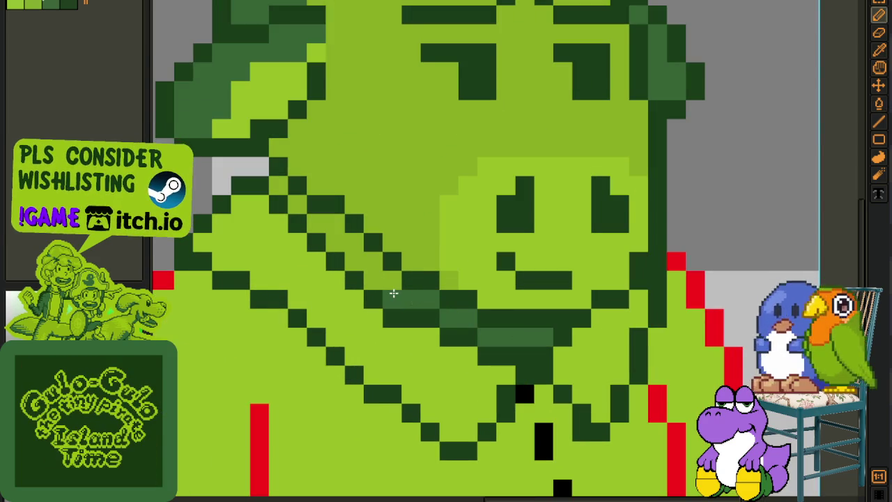
left_click_drag(394, 293, 371, 274)
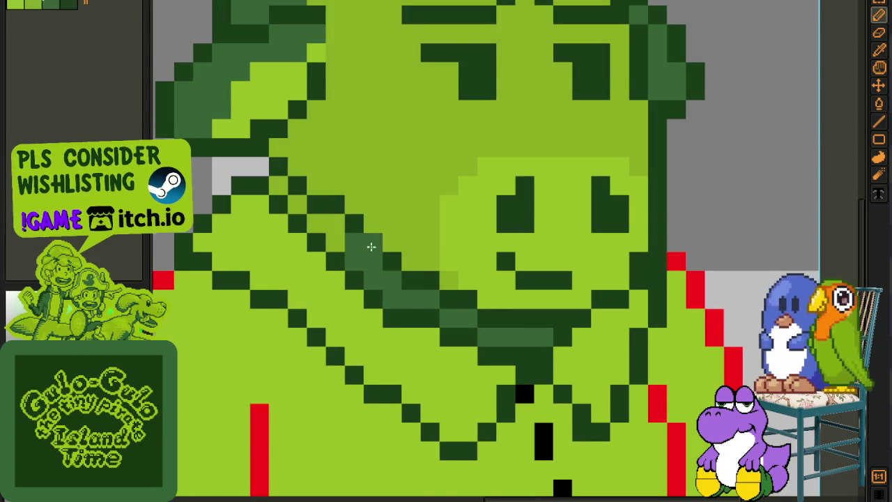
scroll(370, 247, "down", 3)
key("i")
scroll(394, 242, "up", 3)
key("g")
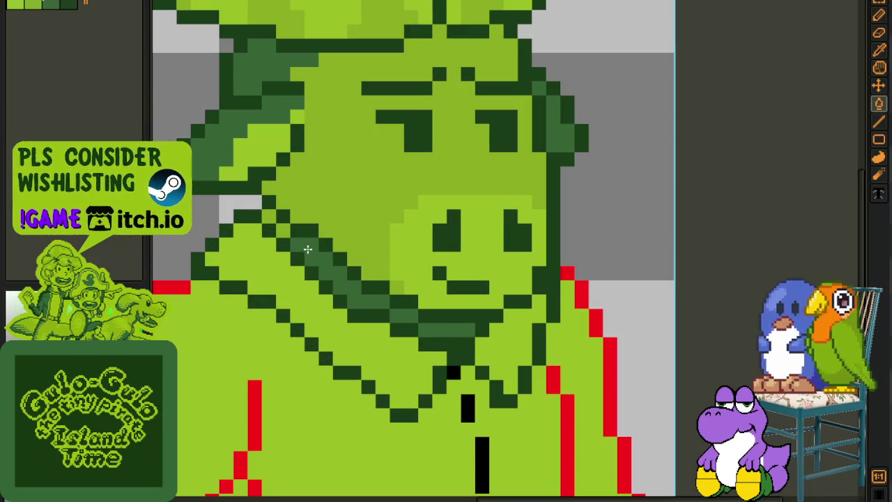
scroll(287, 227, "down", 3)
scroll(390, 233, "down", 2)
key("i")
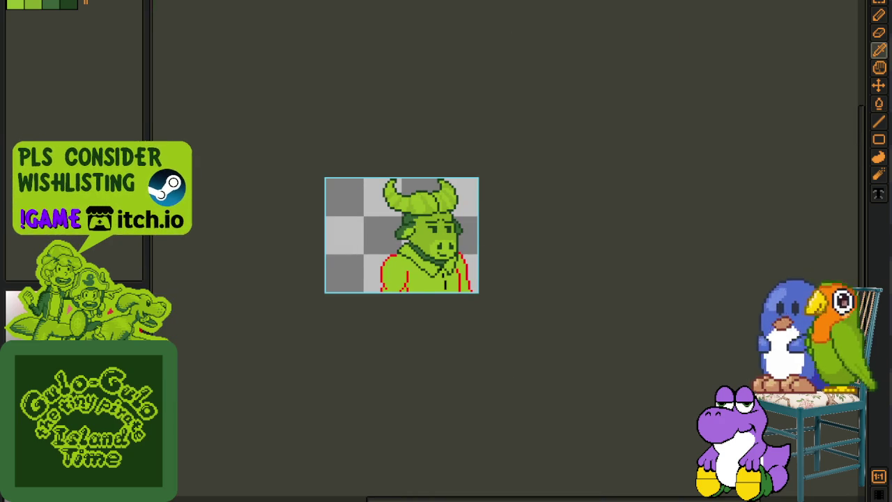
Marquee-select the portrait wearing the peaked cap.
scroll(314, 195, "down", 3)
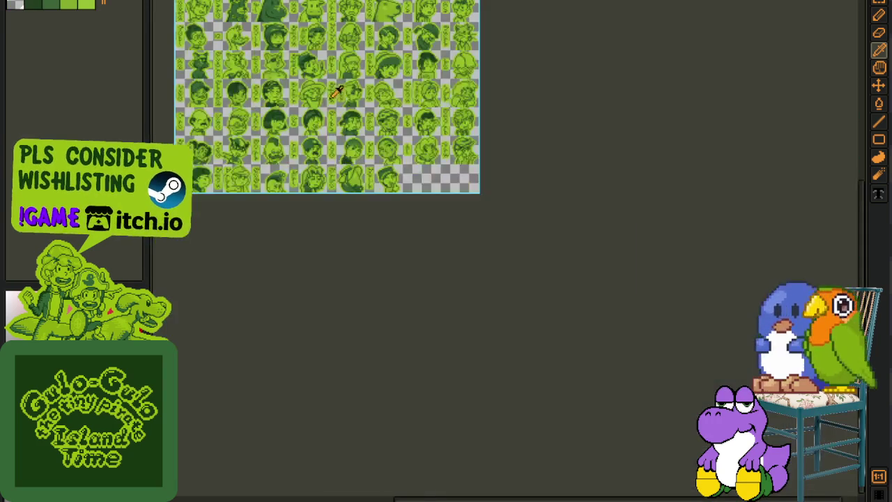
scroll(313, 194, "up", 2)
scroll(516, 279, "down", 3)
scroll(516, 279, "right", 3)
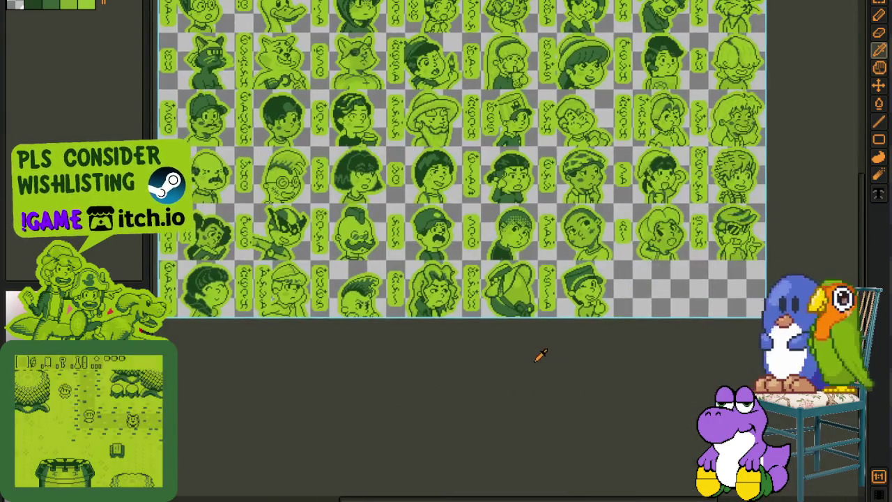
scroll(638, 287, "up", 3)
key("m")
mouse_move(514, 209)
left_mouse_down()
mouse_move(824, 430)
mouse_move(664, 411)
left_mouse_up()
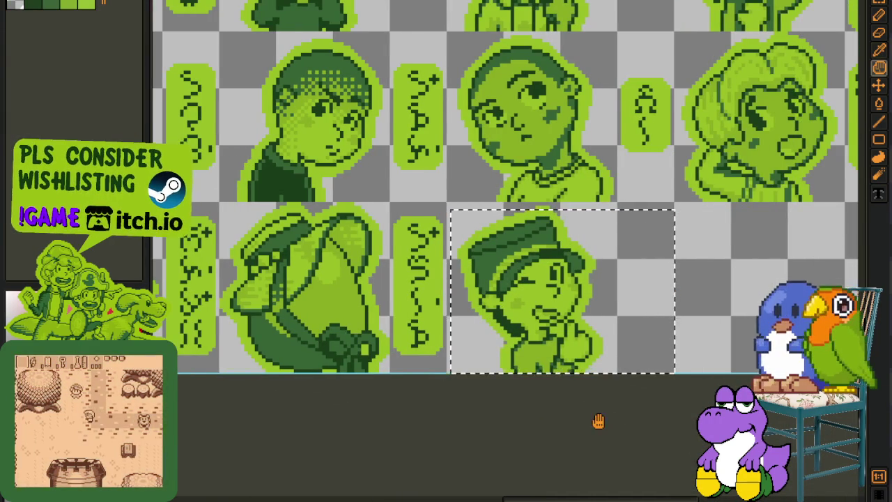
left_click_drag(597, 421, 513, 388)
Select the middle portrait row, then reselect the row with the dark cat portrait.
scroll(504, 395, "down", 3)
scroll(403, 282, "up", 2)
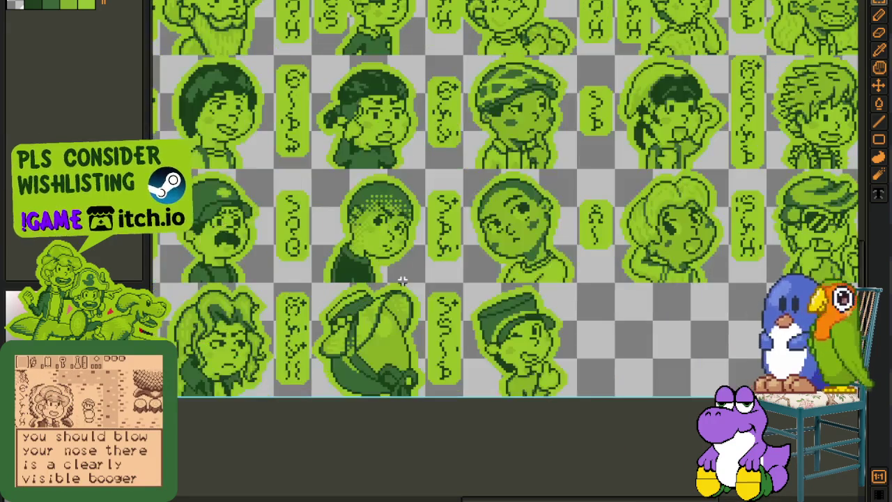
mouse_move(409, 235)
left_mouse_down()
mouse_move(469, 340)
mouse_move(530, 383)
mouse_move(498, 383)
left_mouse_up()
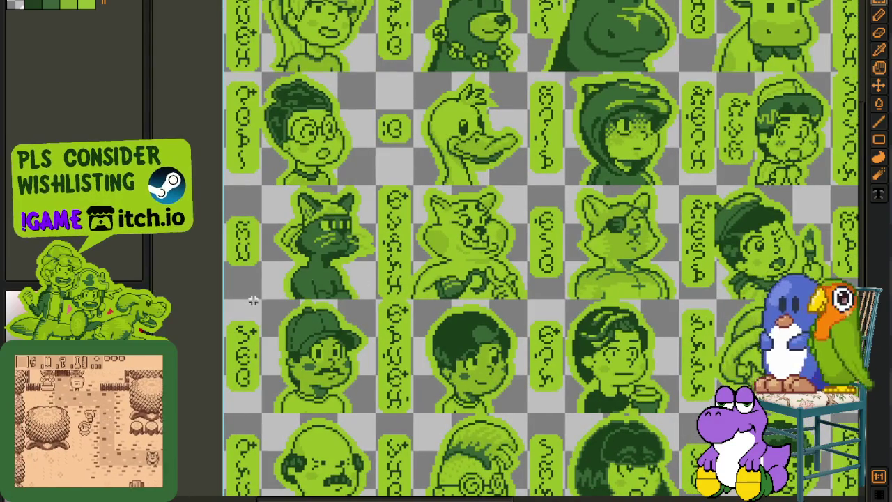
left_click_drag(248, 183, 705, 304)
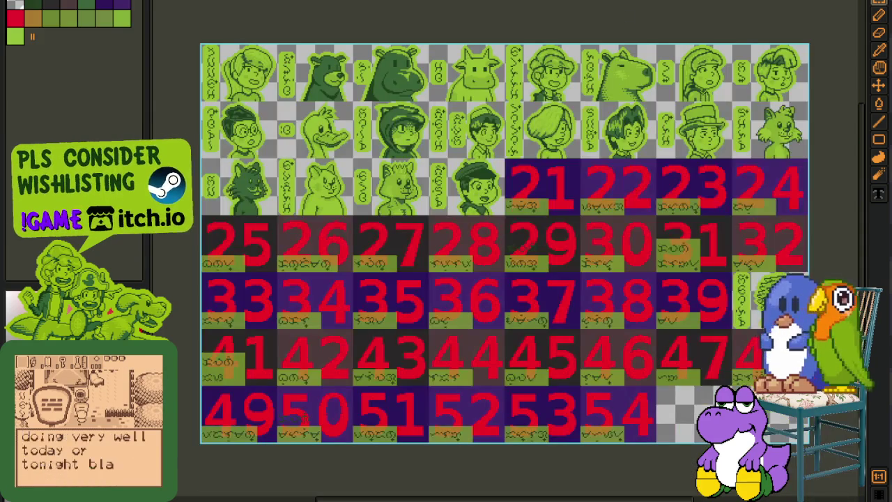
scroll(247, 202, "up", 3)
left_click_drag(230, 111, 782, 255)
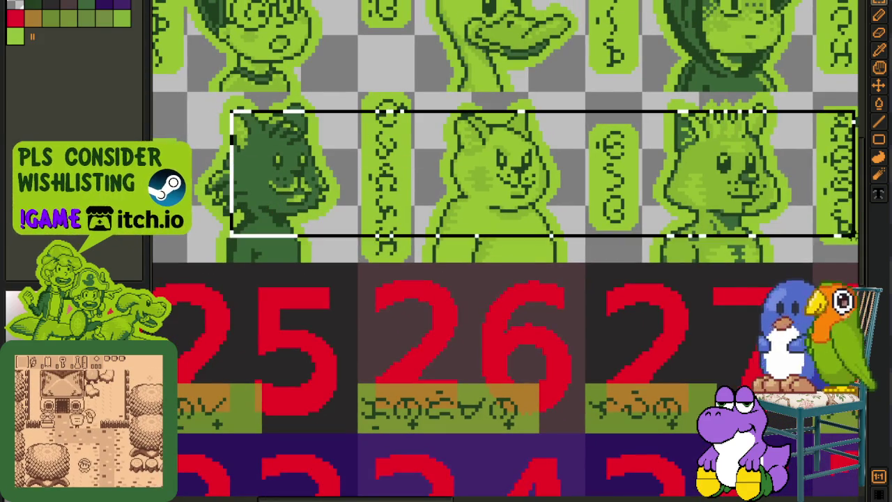
left_click_drag(553, 304, 519, 380)
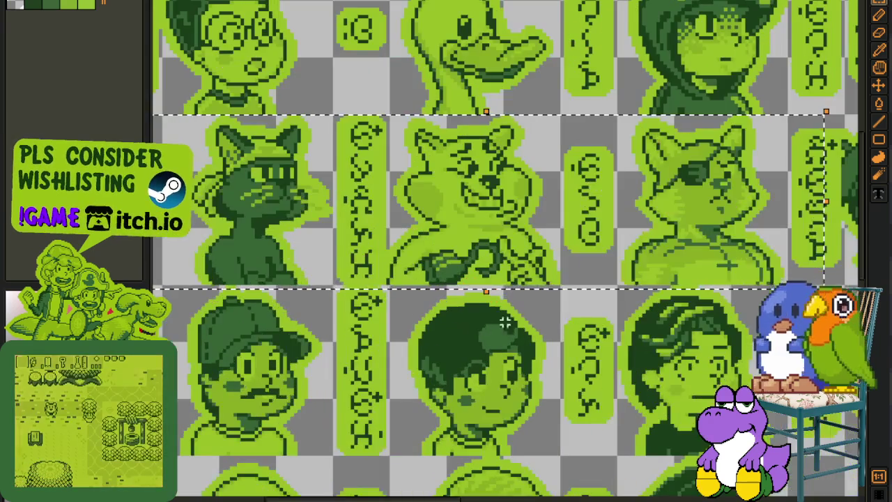
scroll(504, 322, "right", 2)
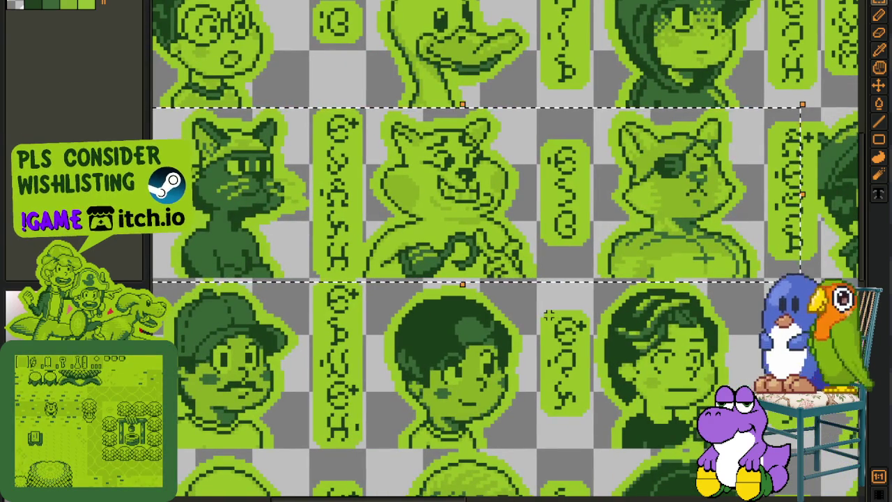